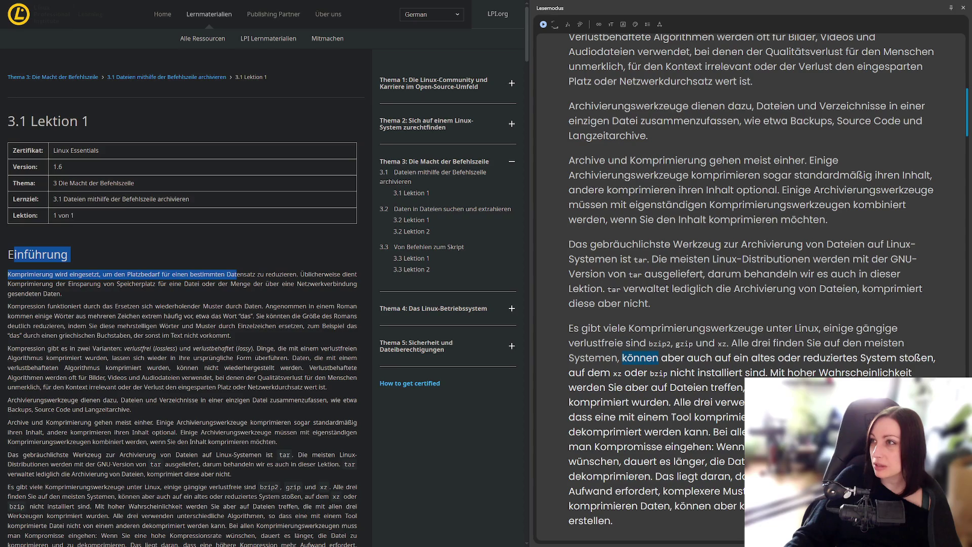
- Bring the Ticketmaster System Of A Down concert page in front of the LPI lesson
key("alt+Tab")
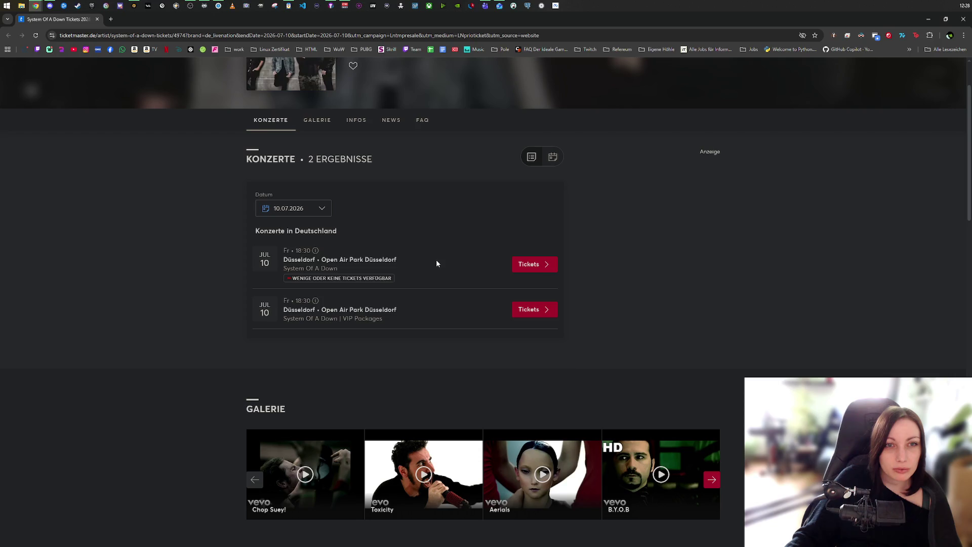
- Check the Datum date picker, then open the Live Nation event listing in a new tab
left_click(304, 208)
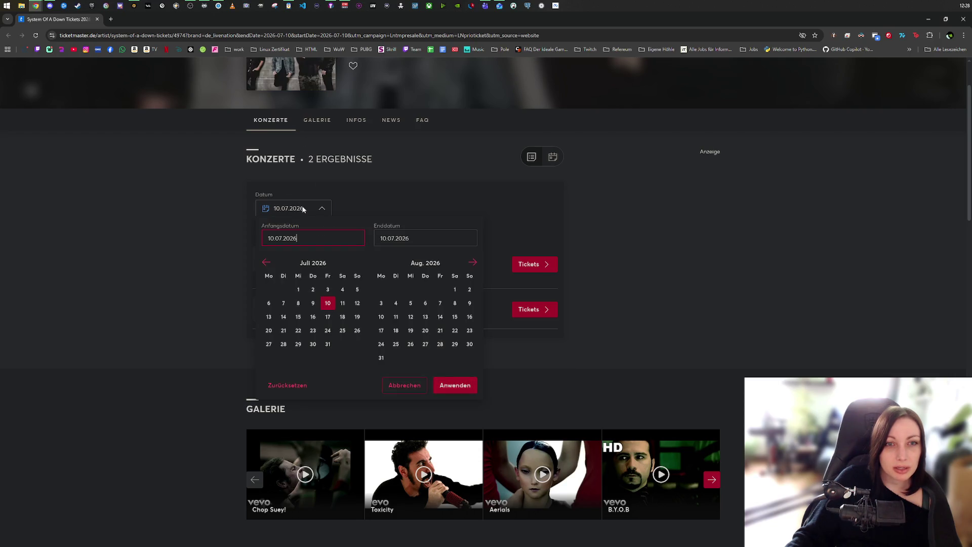
left_click(307, 207)
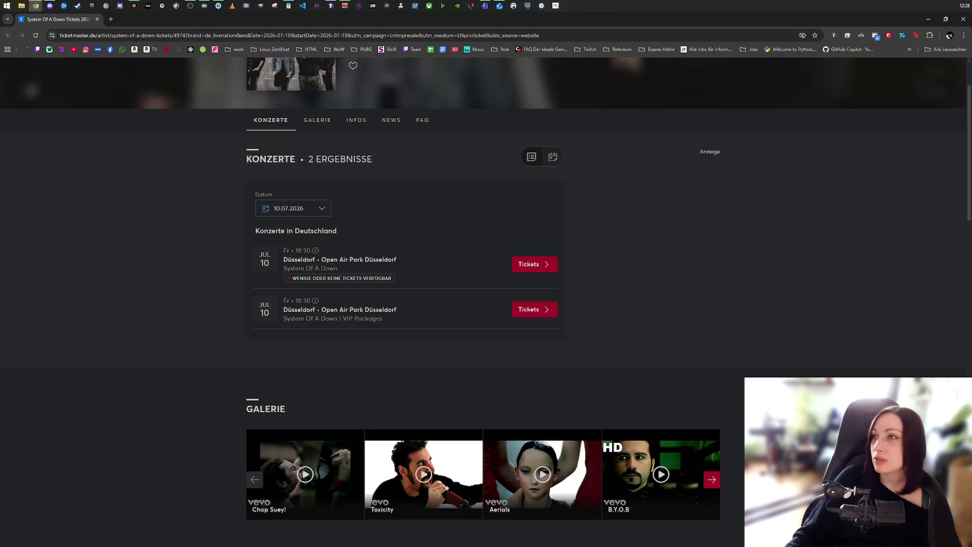
left_click(353, 324)
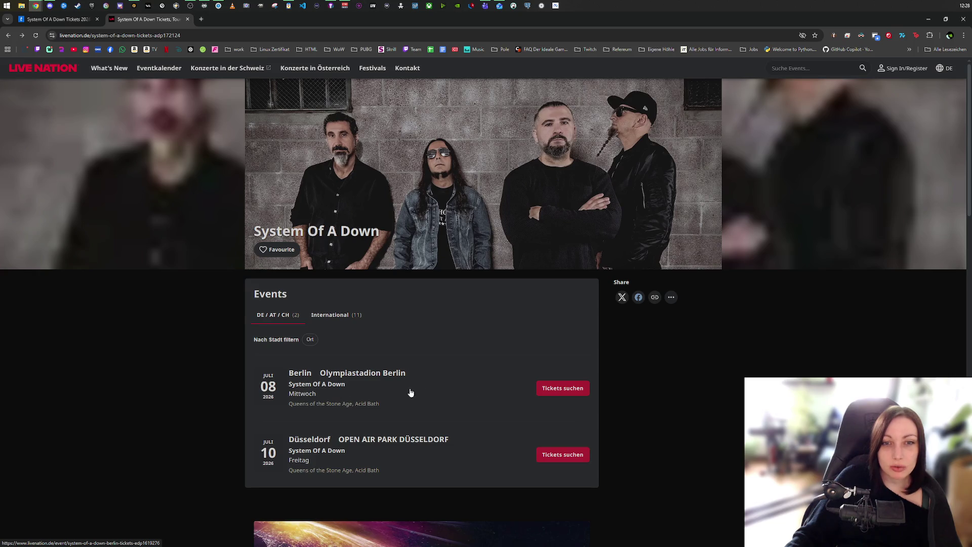
- Browse the Berlin 8 July and Düsseldorf 10 July System Of A Down event pages
left_click(541, 387)
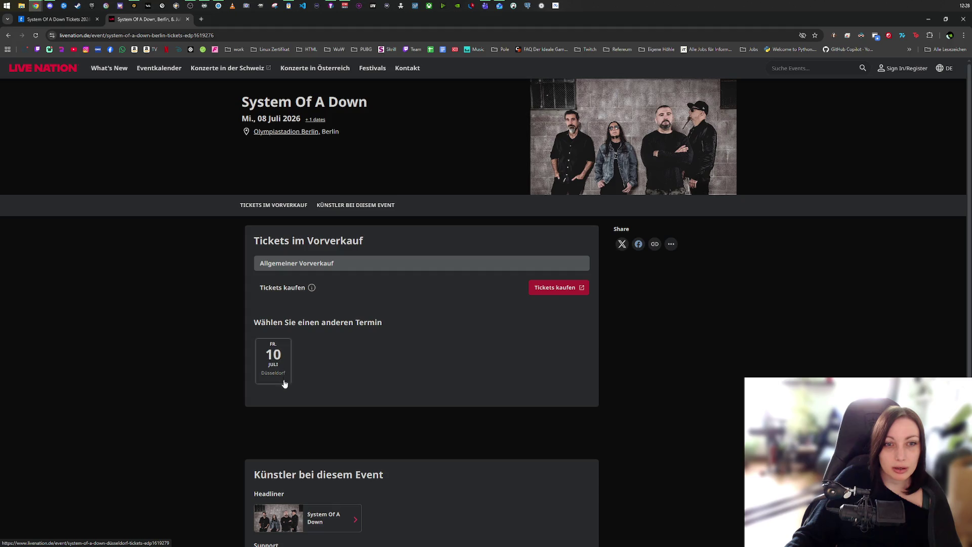
key("alt+Left")
left_click(558, 461)
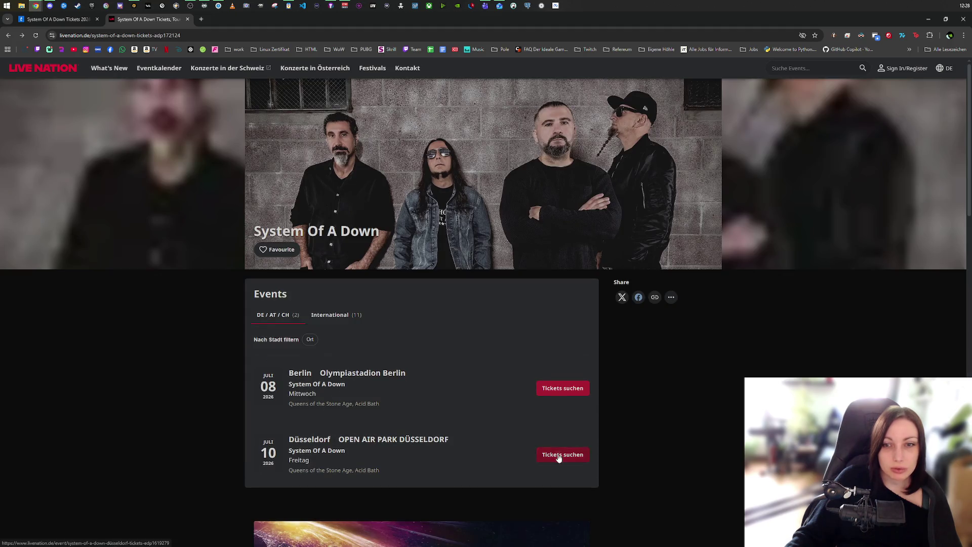
left_click(268, 370)
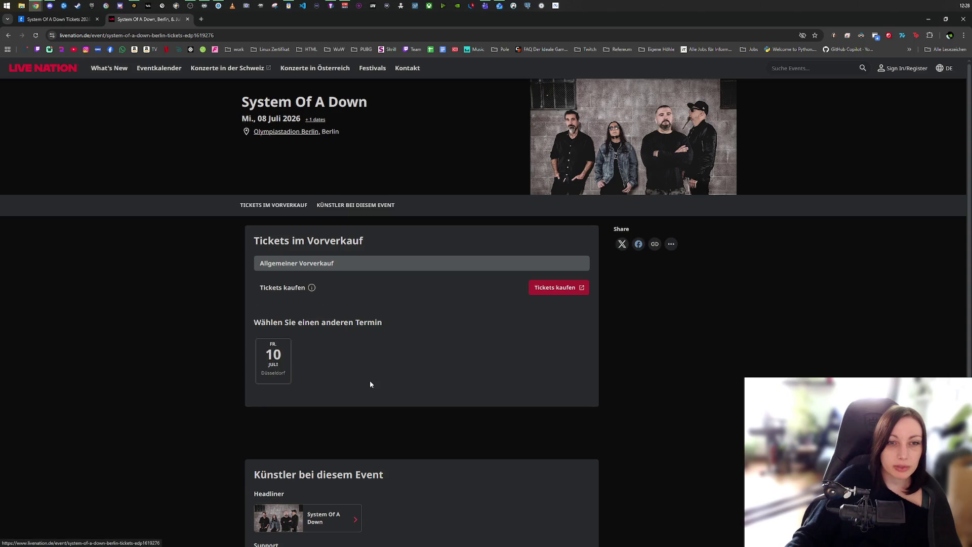
left_click(274, 365)
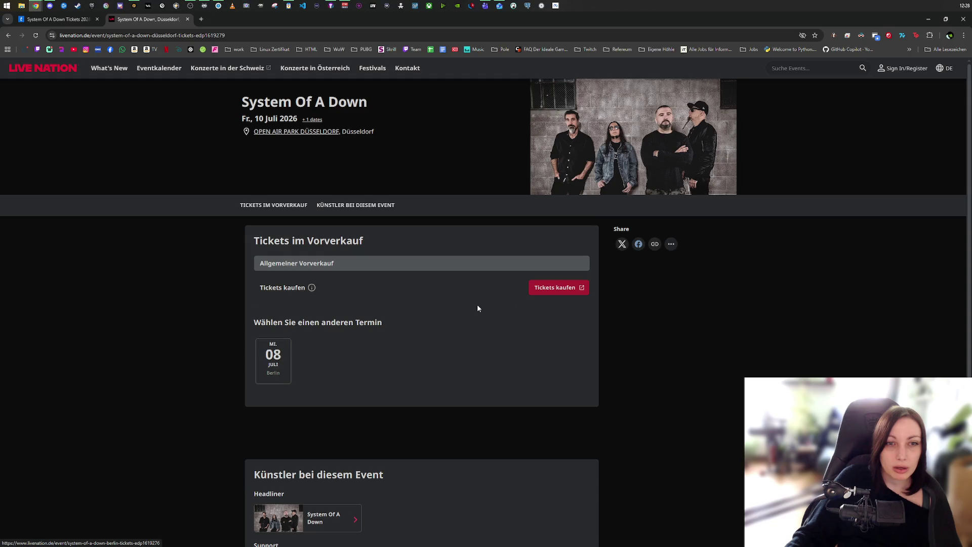
- Open the Düsseldorf and Berlin Ticketmaster ticket listings in new tabs
left_click(557, 289)
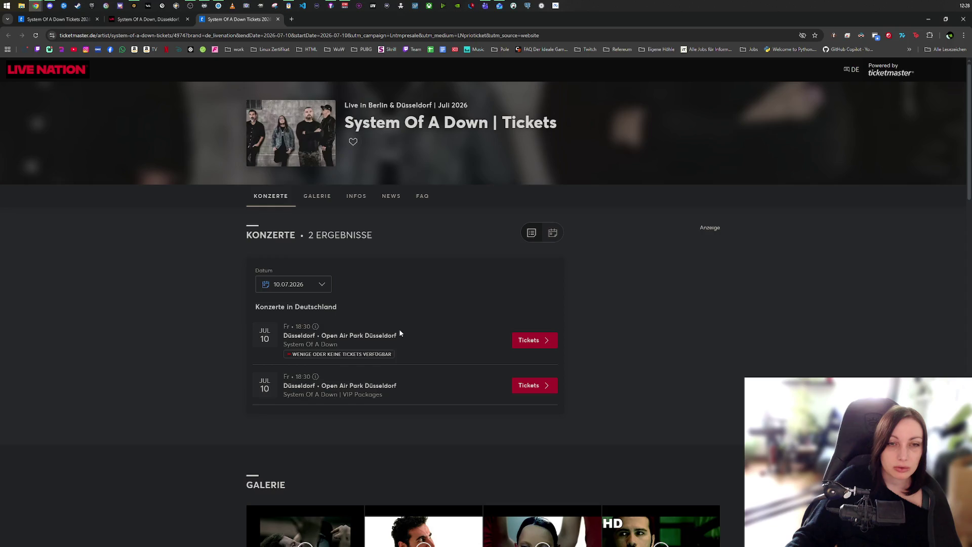
left_click(144, 18)
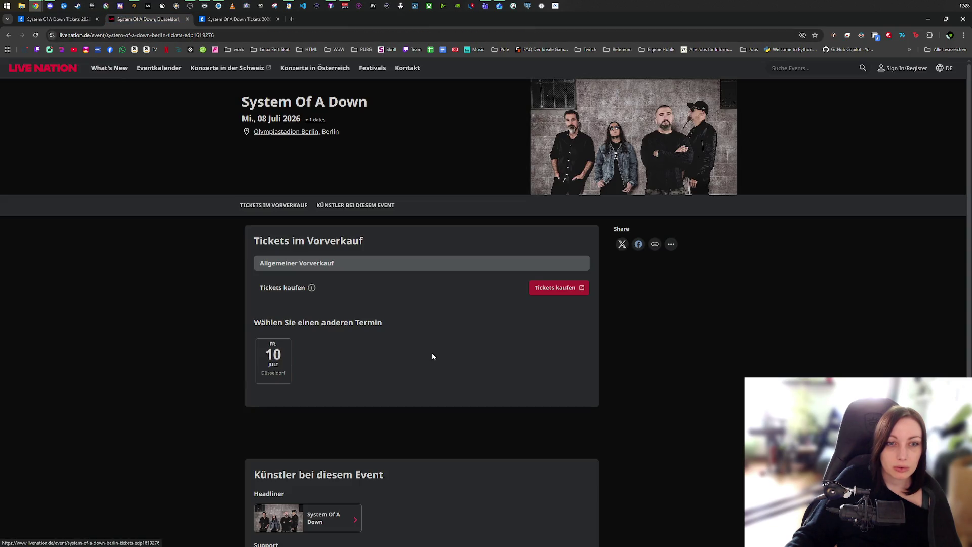
left_click(536, 289)
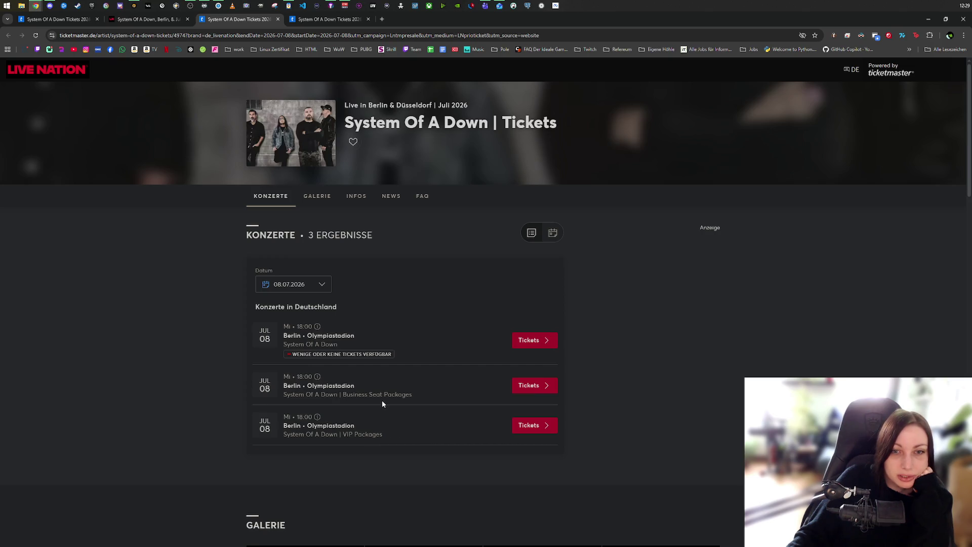
- Open the seating plan for standard tickets at Berlin Olympiastadion on 8 July 2026
left_click(539, 340)
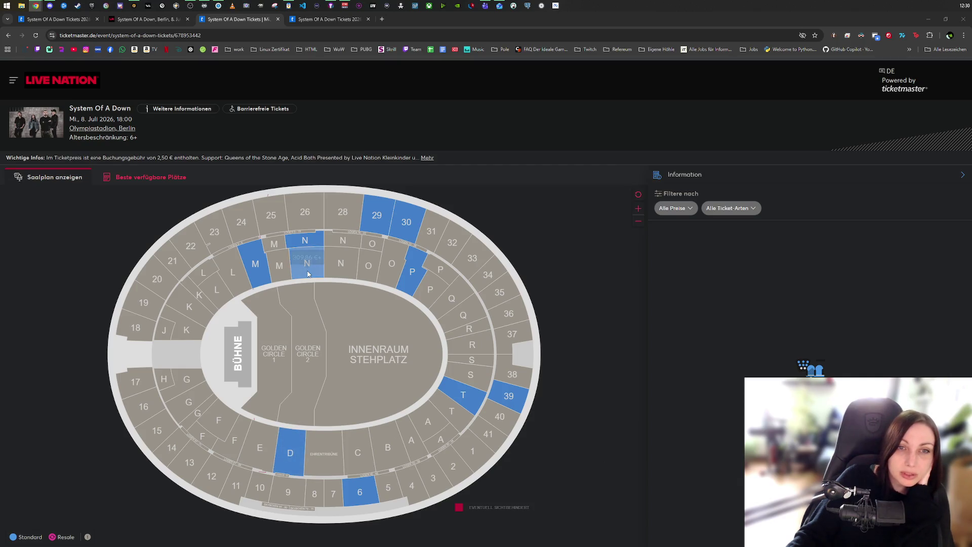
- Check stadium block prices (286,86 € and 309,86 €), then close the Ticketmaster browser window
mouse_move(464, 396)
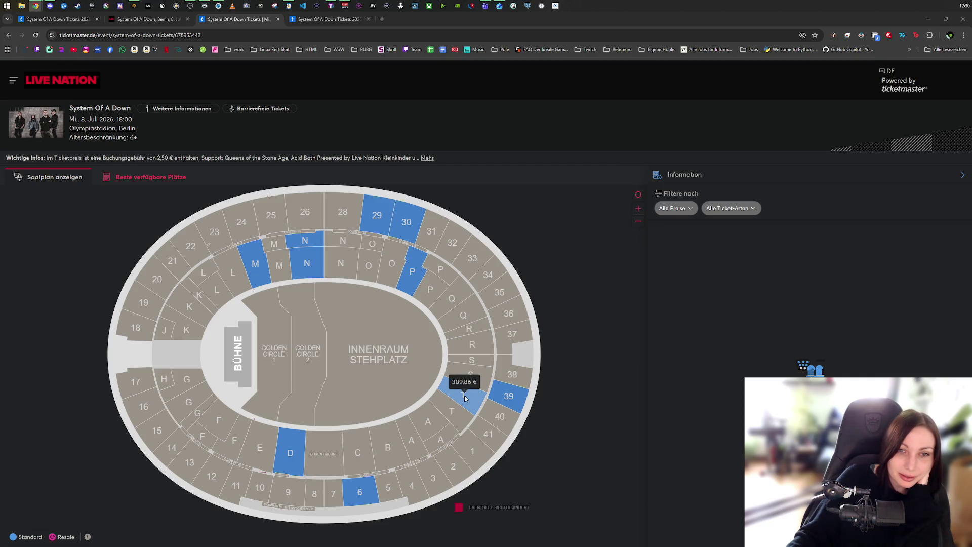
mouse_move(291, 452)
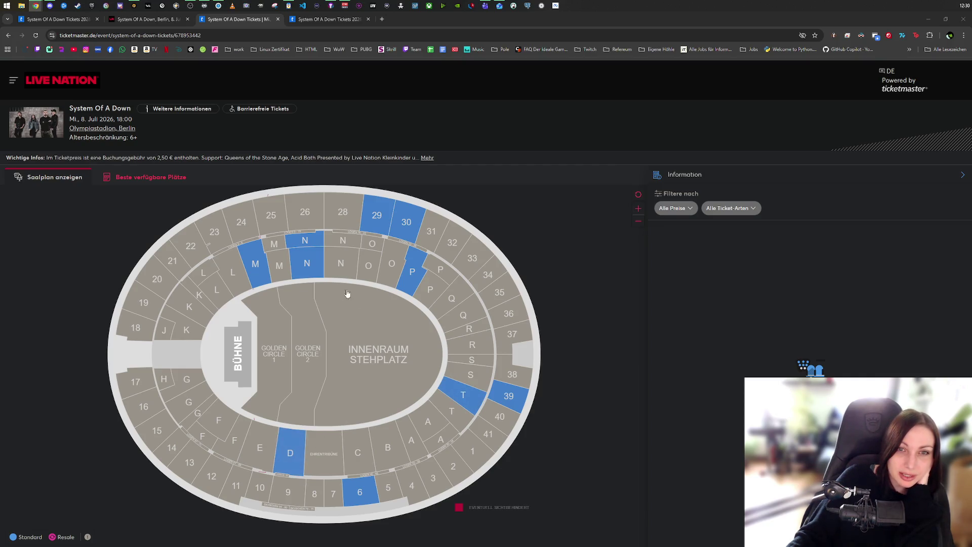
mouse_move(412, 278)
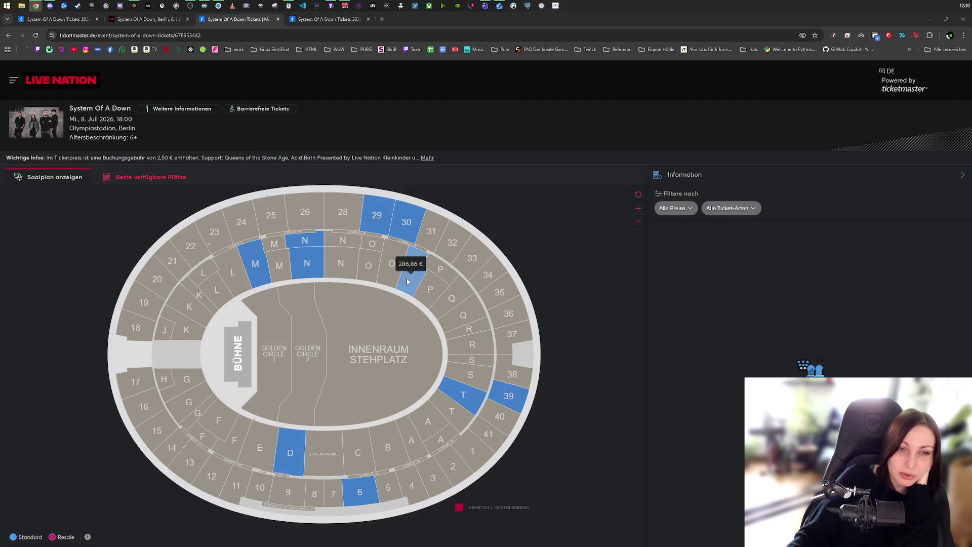
mouse_move(314, 269)
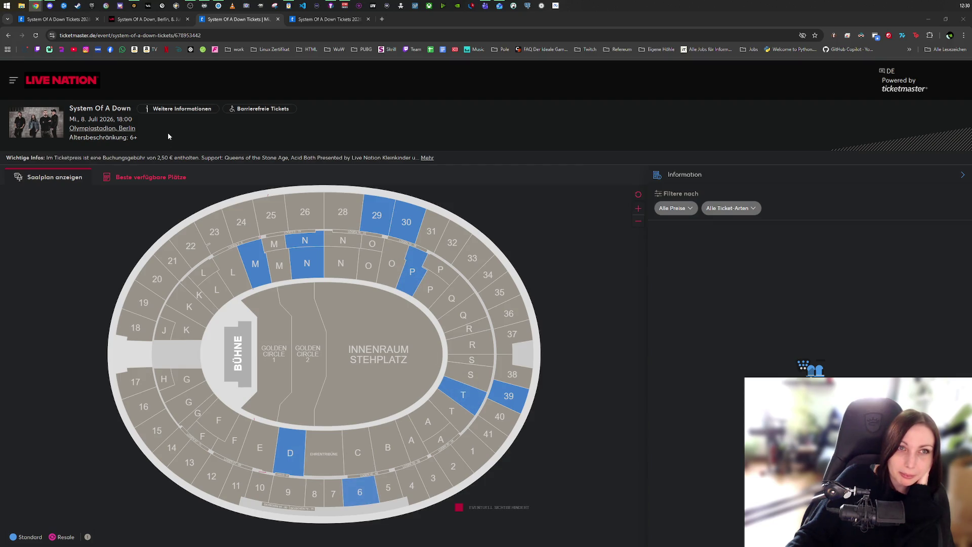
left_click(964, 20)
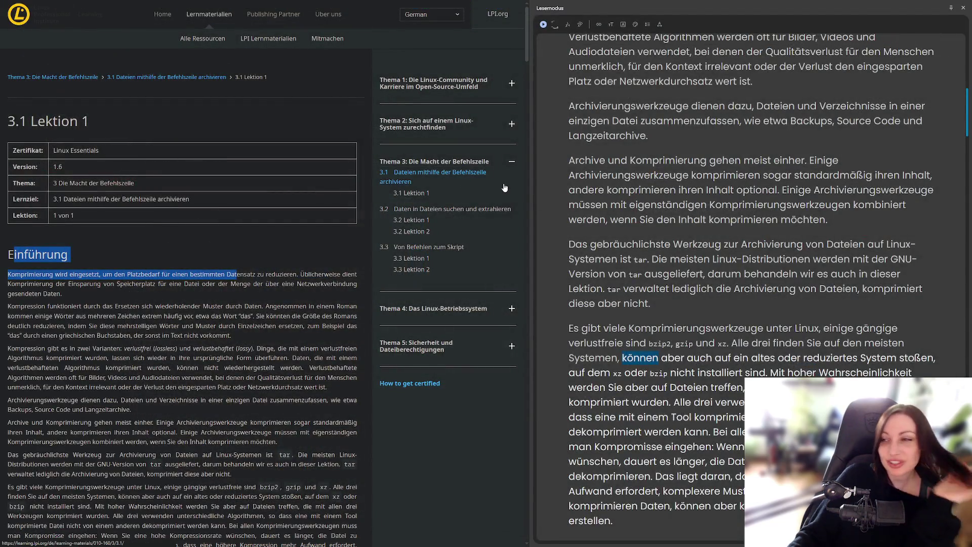
left_click(504, 184)
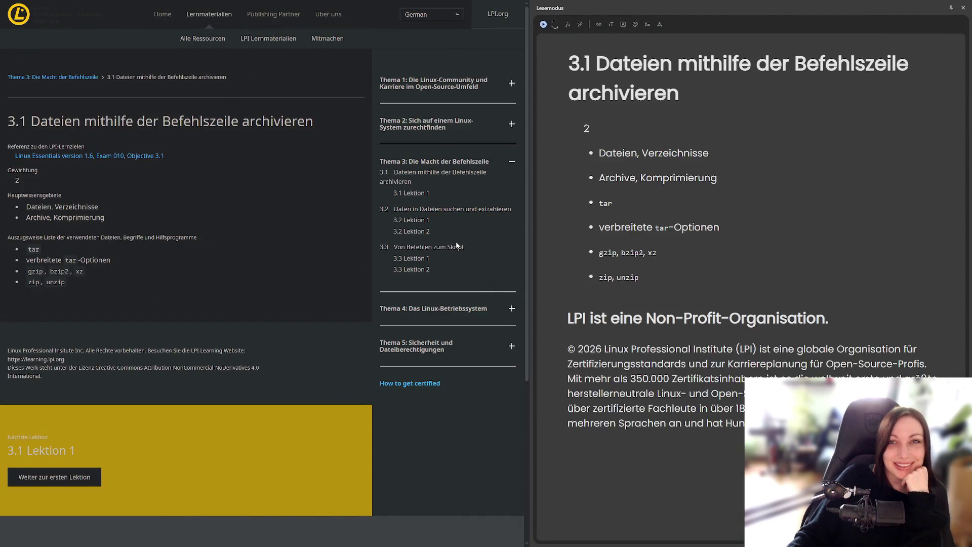
key("alt+Left")
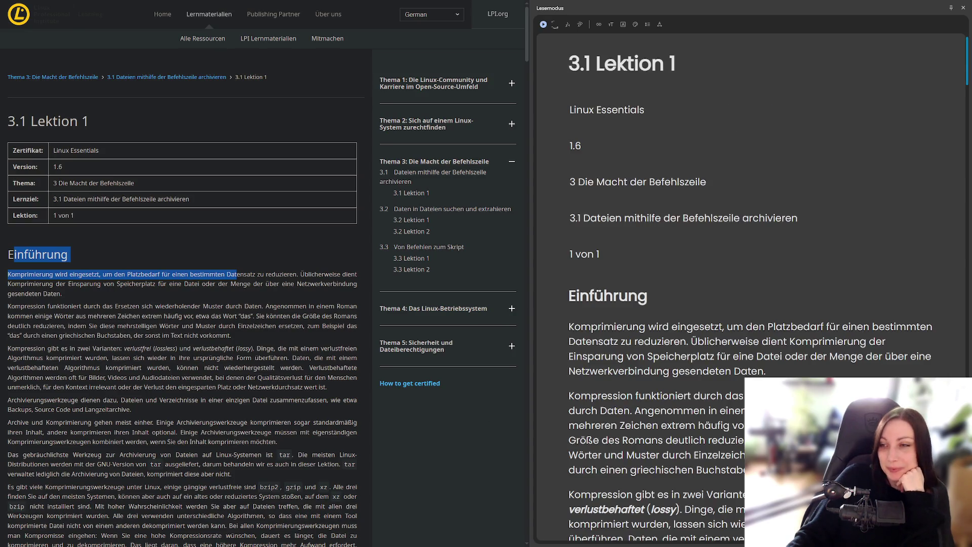
scroll(709, 357, "down", 10)
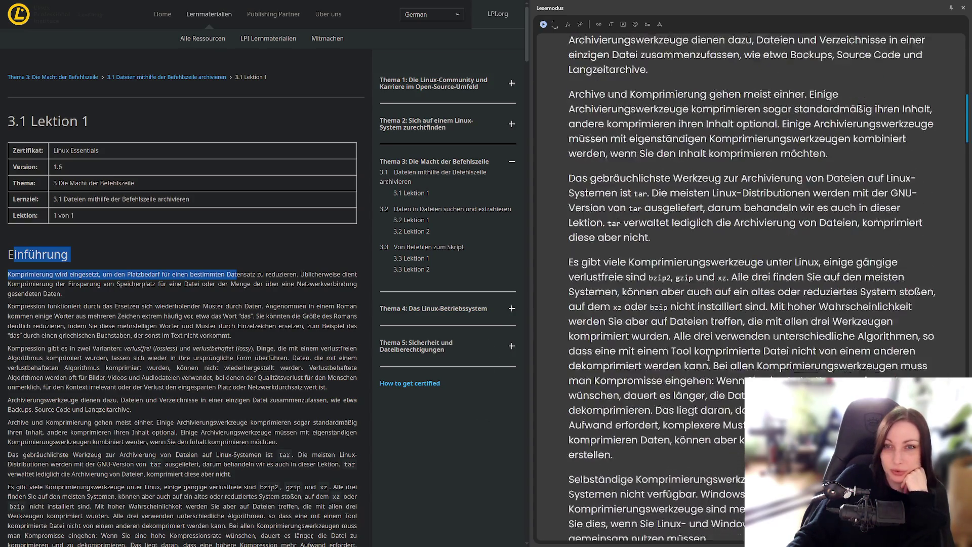
scroll(709, 357, "up", 5)
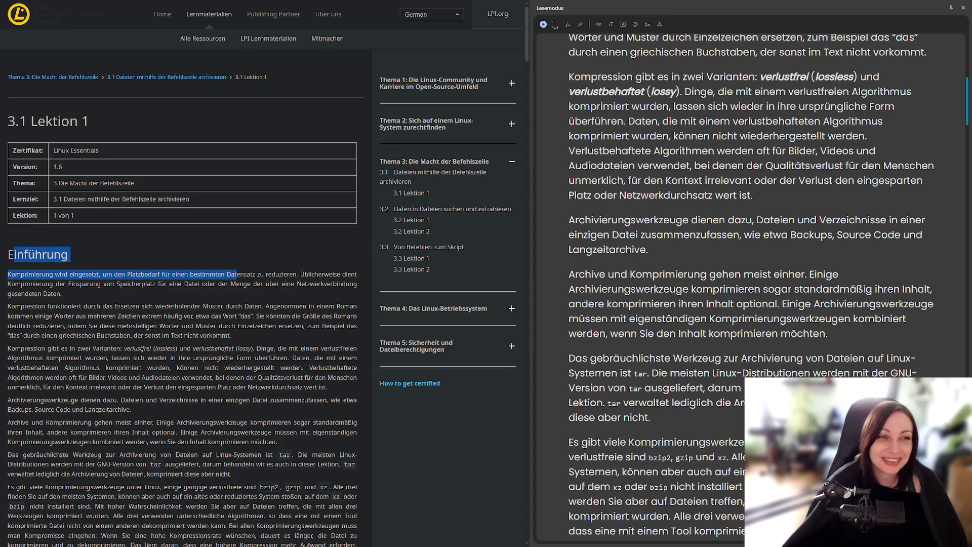
scroll(637, 269, "up", 1)
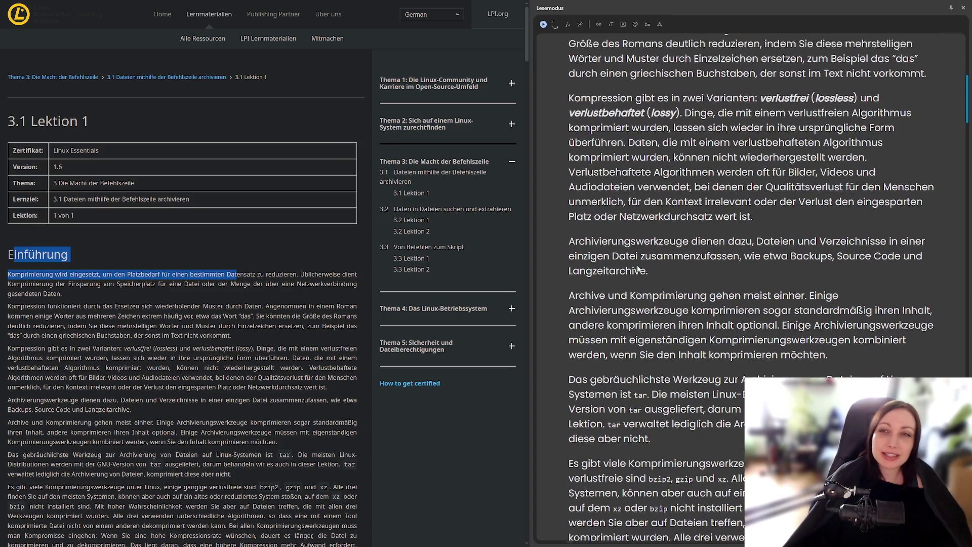
- Scroll the reading view to the tar paragraph and the bzip2, gzip and xz tools
scroll(638, 270, "up", 3)
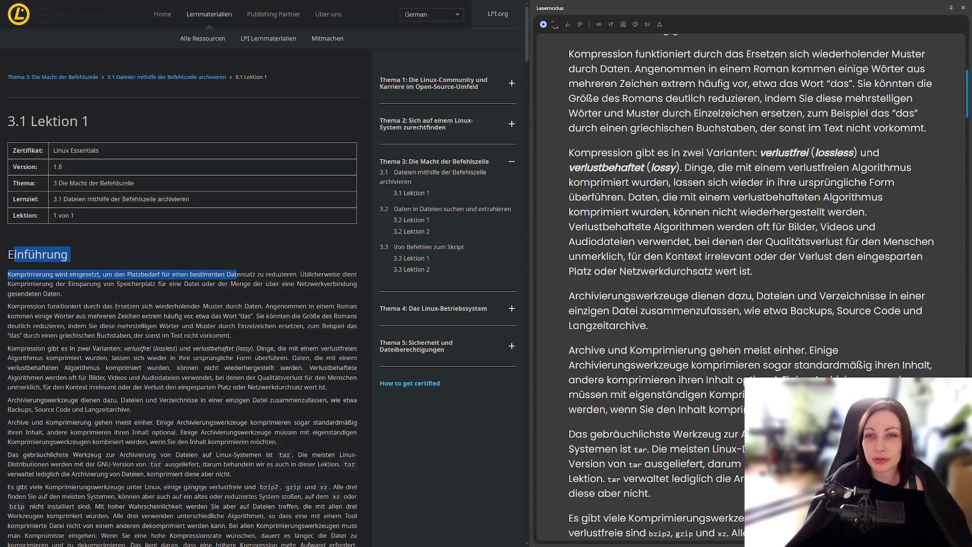
scroll(639, 226, "up", 4)
scroll(635, 232, "down", 5)
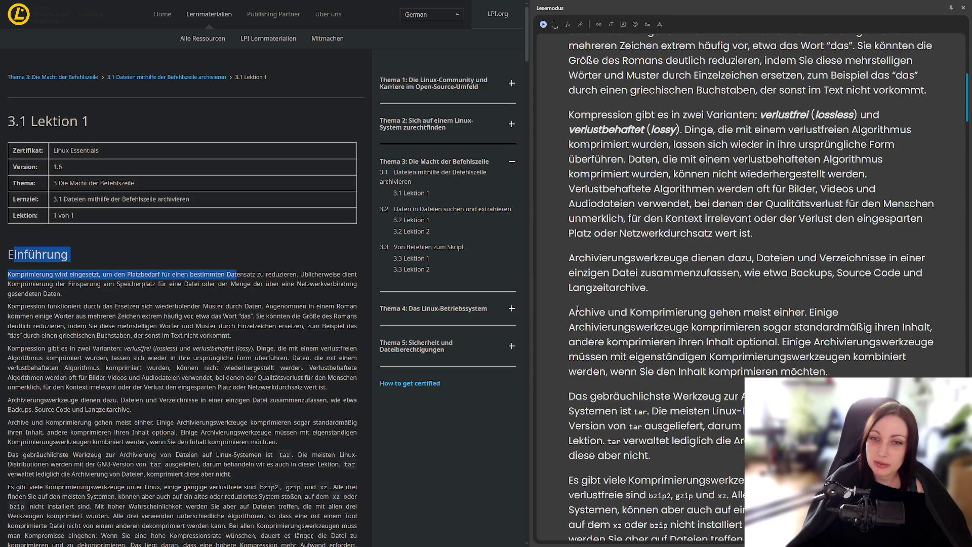
scroll(577, 309, "down", 5)
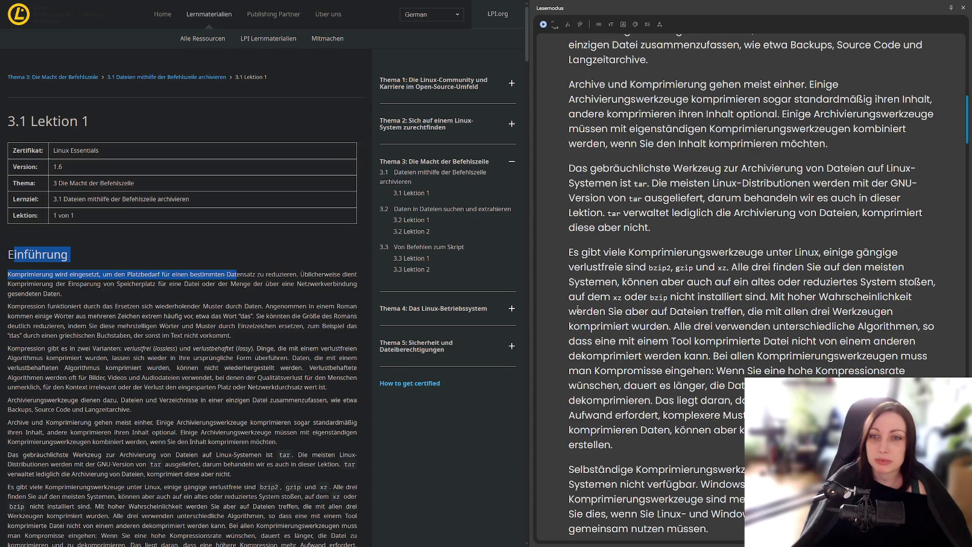
- Scroll on to the zip/unzip note for Windows files and the Komprimierungswerkzeuge heading
scroll(754, 318, "down", 3)
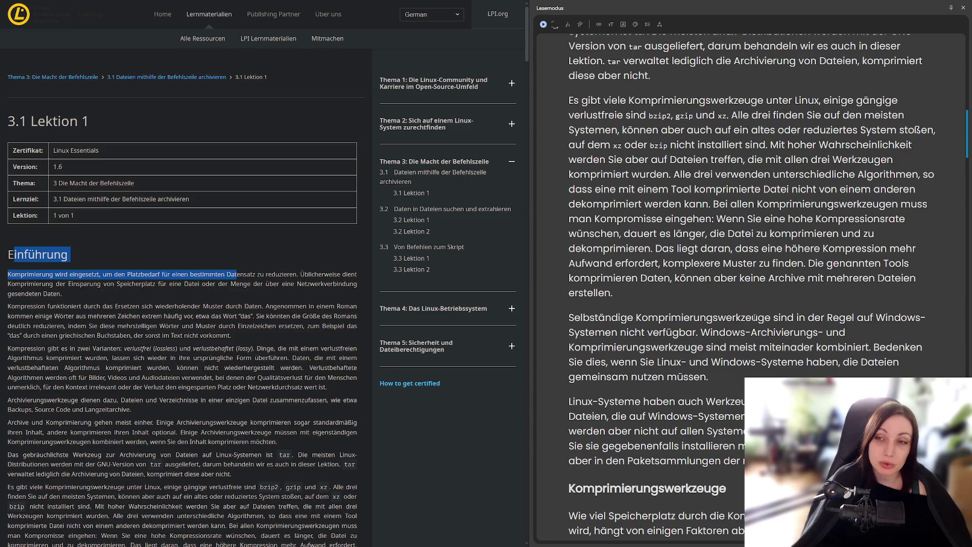
scroll(754, 317, "down", 3)
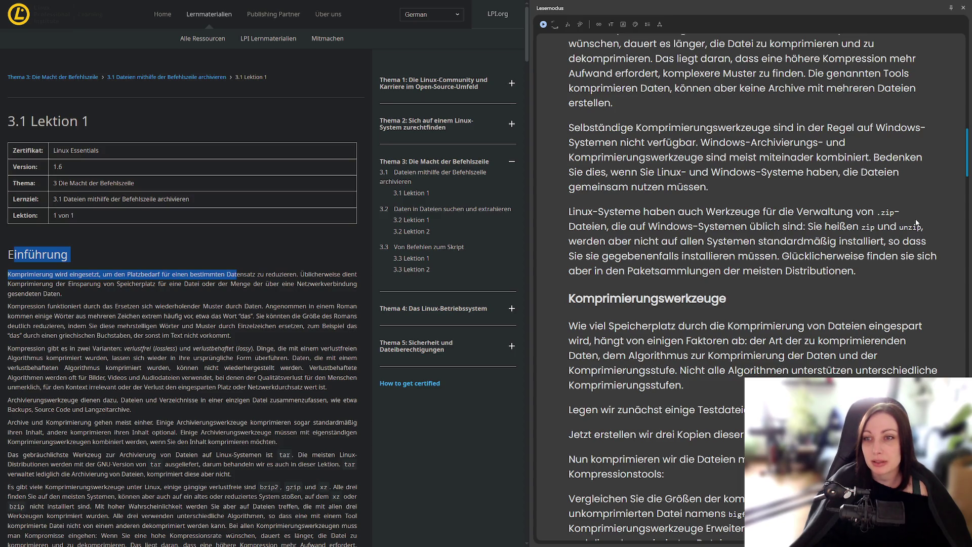
- Scroll through Komprimierungswerkzeuge to decompressing with bunzip2, gunzip or unxz and compression levels
scroll(870, 286, "down", 3)
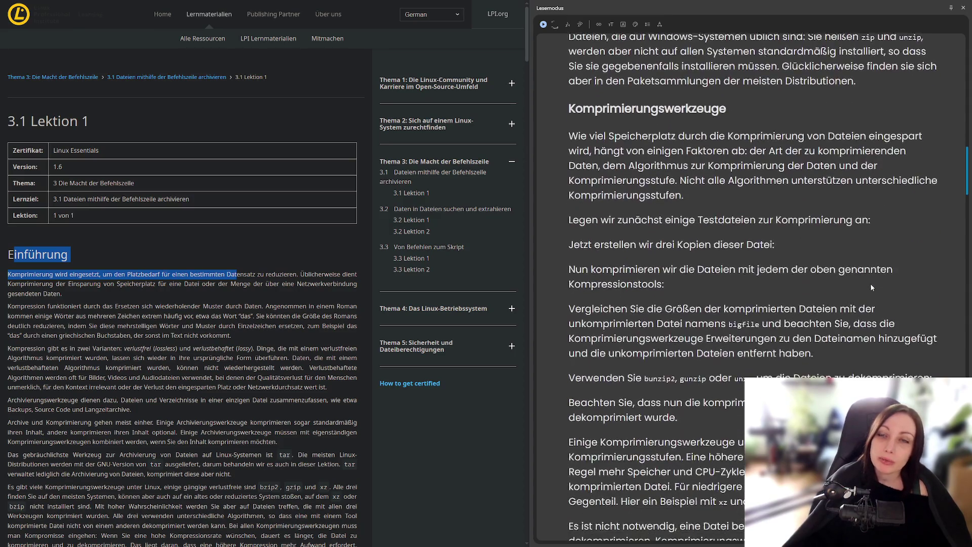
scroll(871, 287, "down", 1)
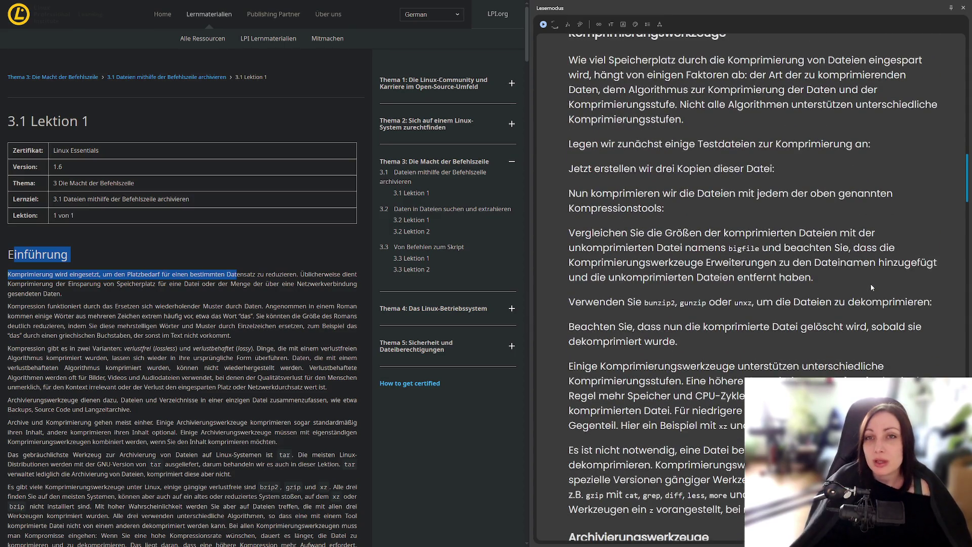
scroll(874, 287, "up", 1)
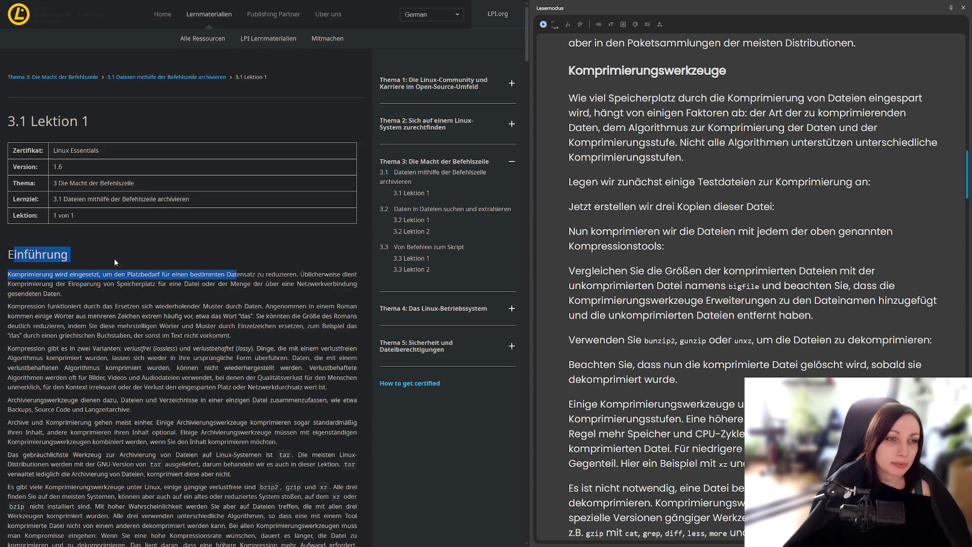
- Scroll to the bigfile example: 712K shrinking to 170K (bzip2), 179K (gzip), 144K (xz)
scroll(148, 289, "down", 10)
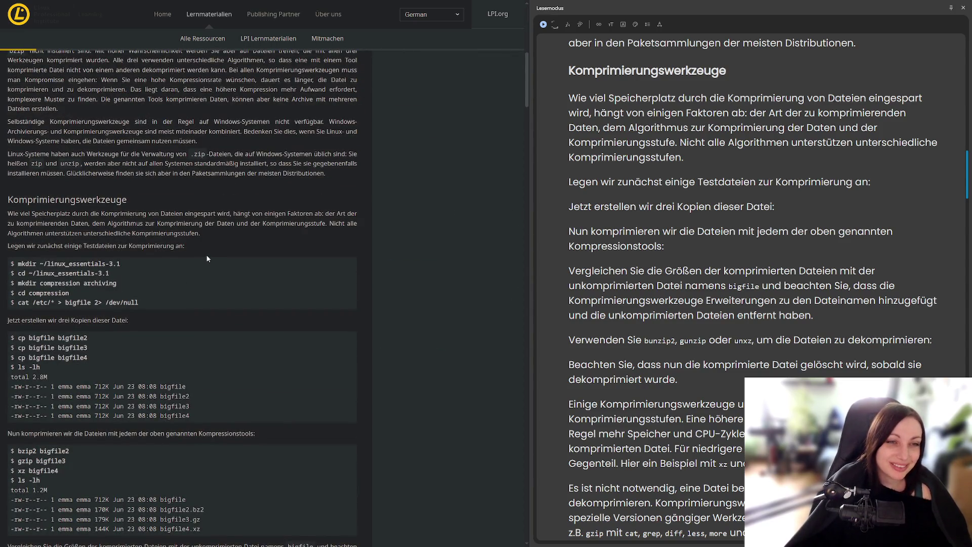
scroll(226, 266, "down", 1)
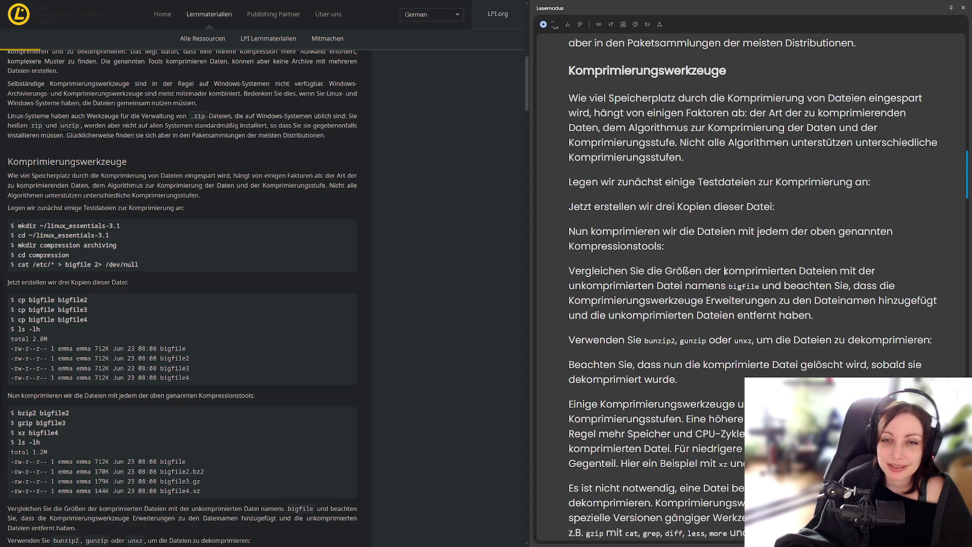
scroll(725, 272, "down", 1)
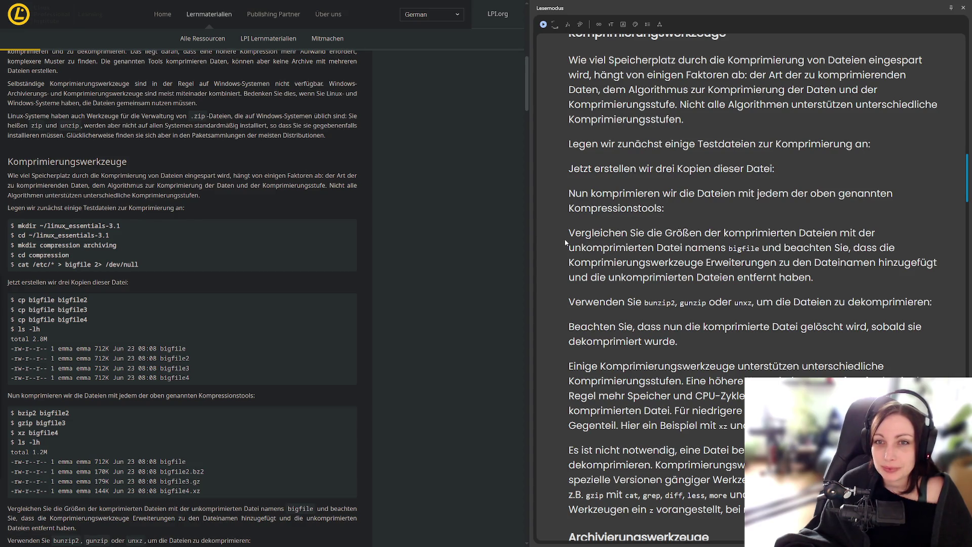
scroll(566, 243, "up", 1)
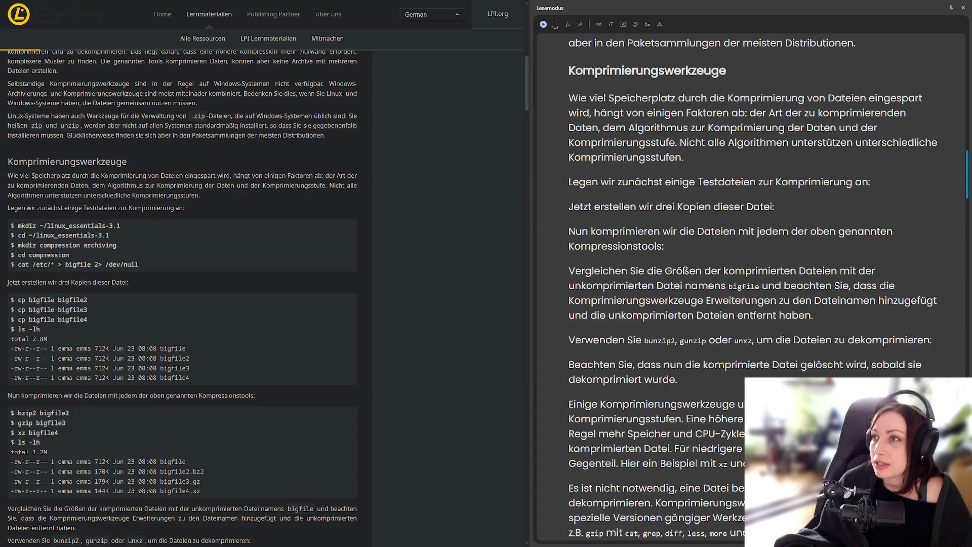
- Open the WSL bash terminal, list the current folder with ls, and move the window aside
key("ctrl+alt+t")
type("ls")
key("Return")
left_click_drag(262, 128, 563, 172)
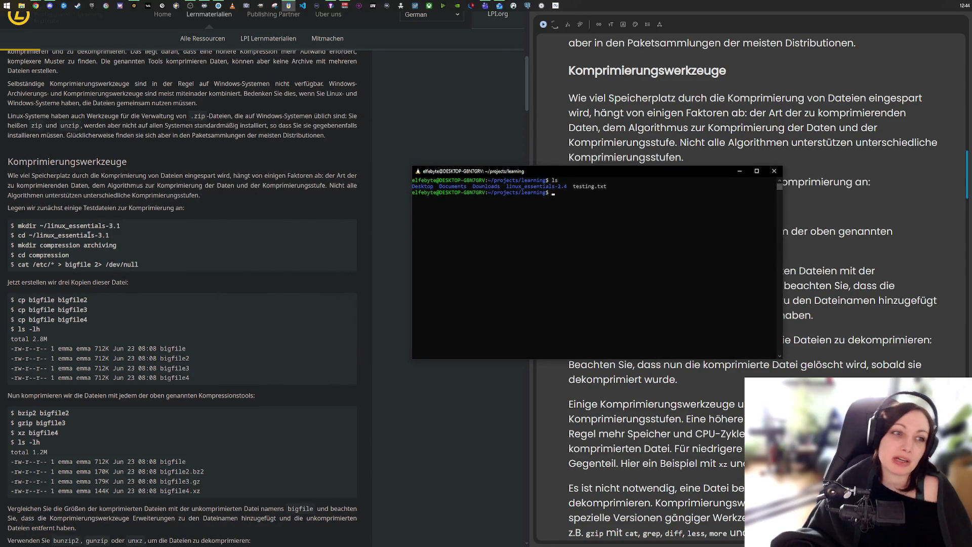
- Copy 'mkdir ~/linux_essentials-3.1' from the lesson, run it in bash, and verify with ls
left_click_drag(120, 228, 19, 229)
right_click(21, 225)
left_click(40, 236)
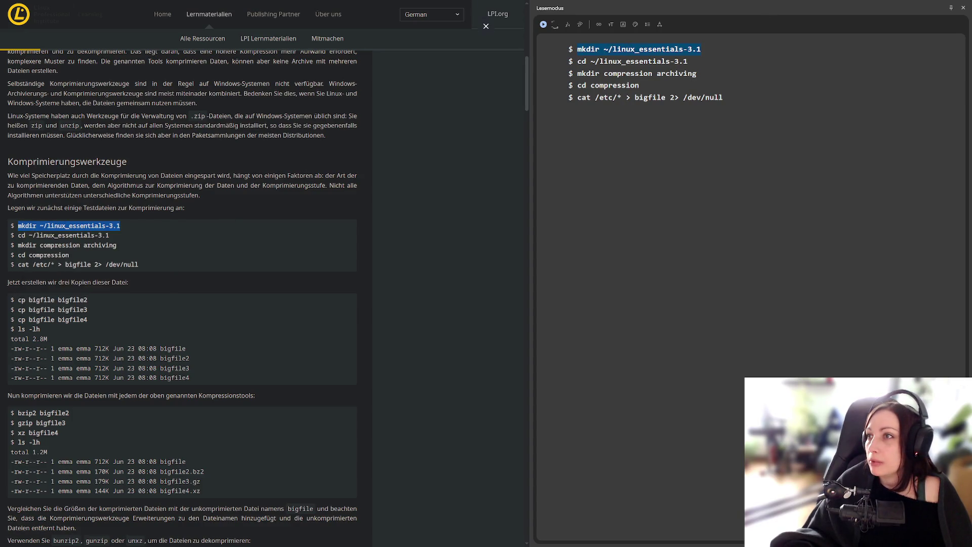
left_click(288, 6)
right_click(559, 201)
key("Return")
type("ls")
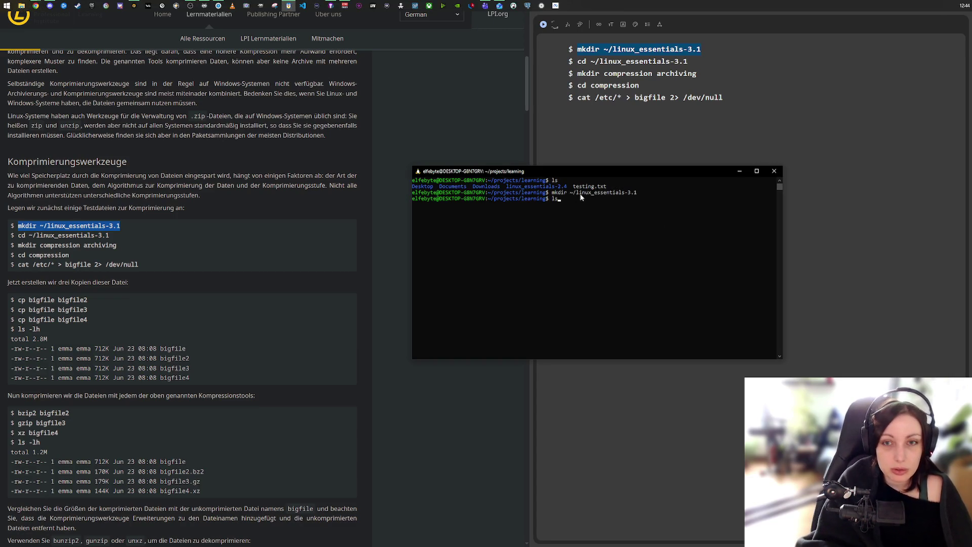
key("Return")
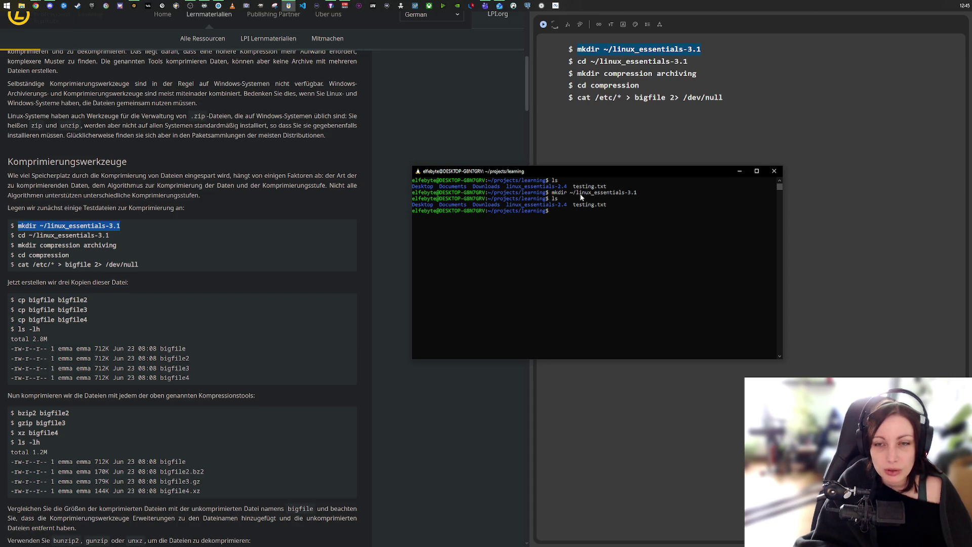
- Run find to list all files recursively and scroll through the output
type("find")
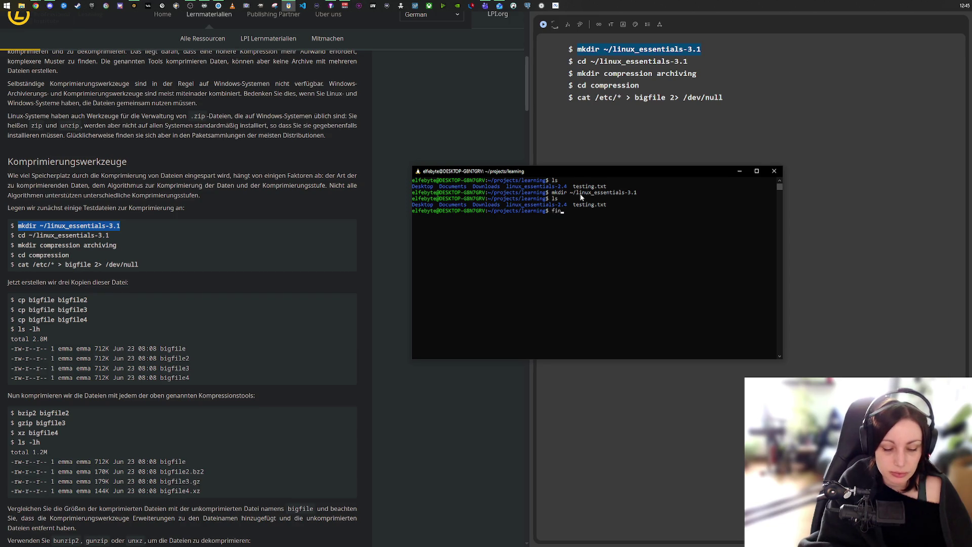
key("Return")
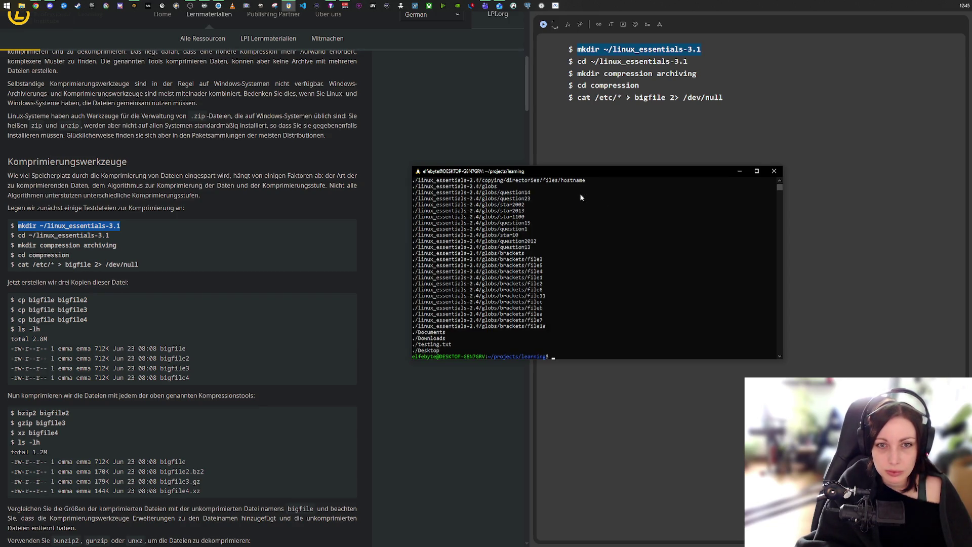
scroll(571, 293, "up", 7)
scroll(571, 296, "down", 10)
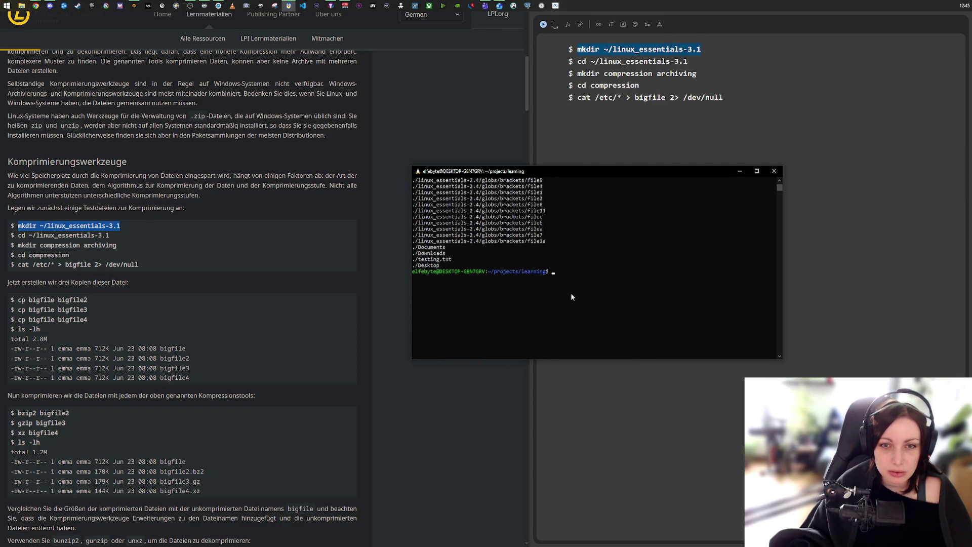
scroll(571, 296, "up", 10)
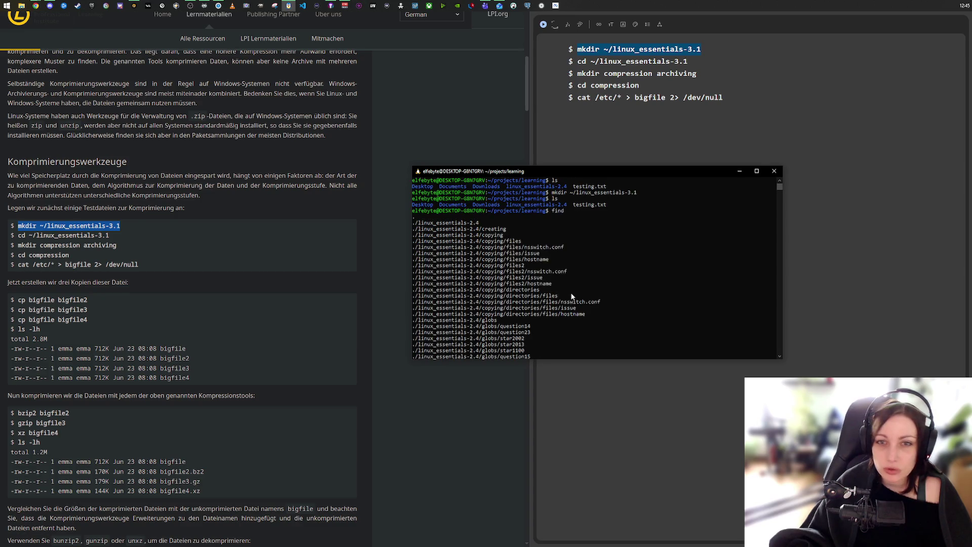
- Look up the lesson's mkdir instruction in the browser
left_click(573, 192)
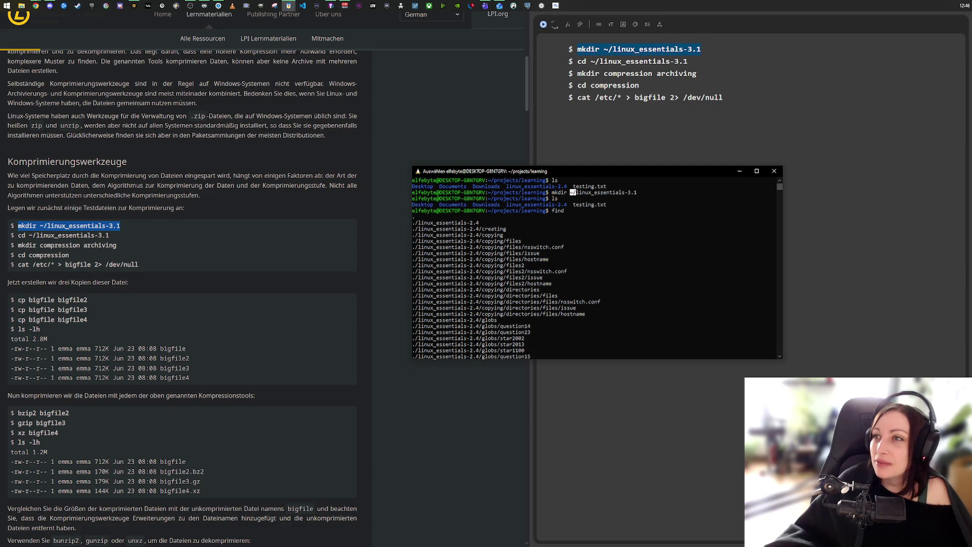
key("alt+Tab")
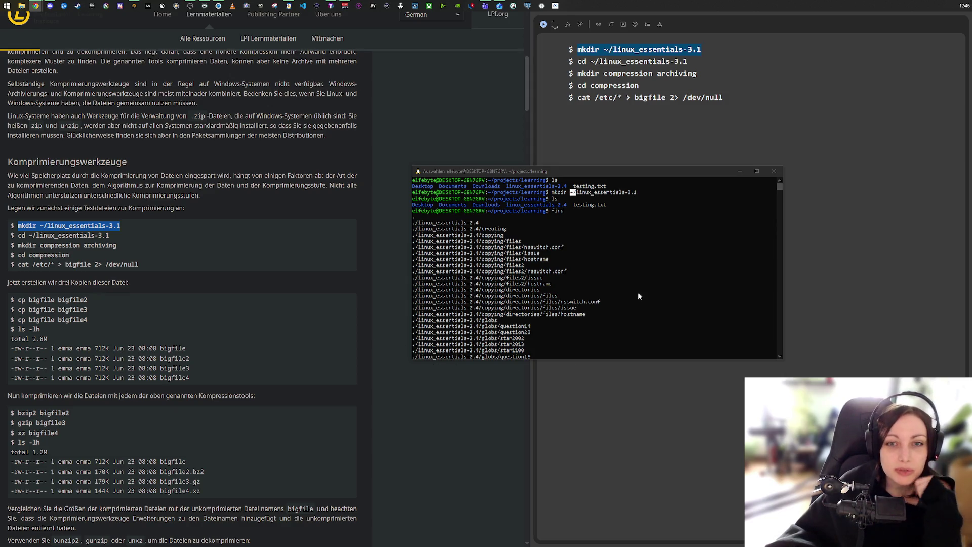
scroll(604, 302, "down", 9)
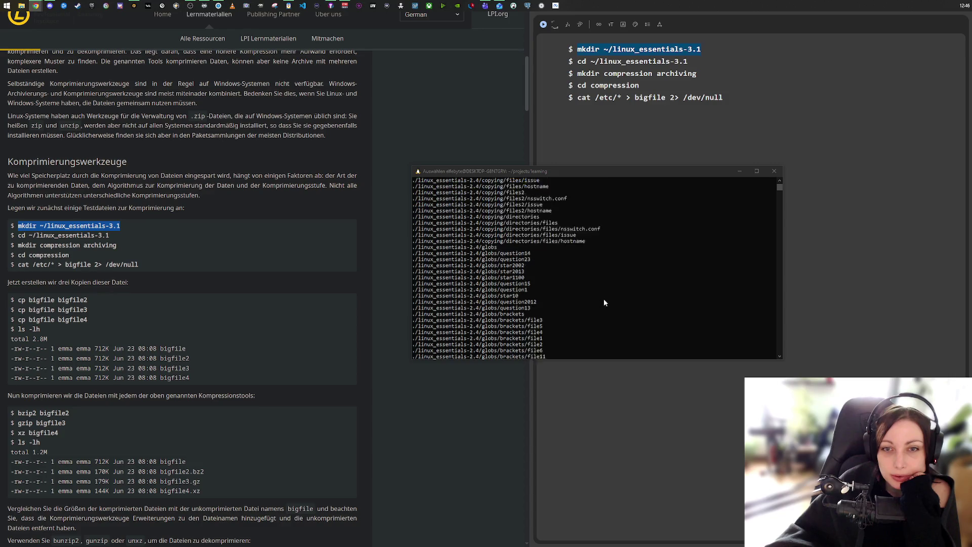
scroll(604, 303, "up", 4)
scroll(604, 303, "down", 5)
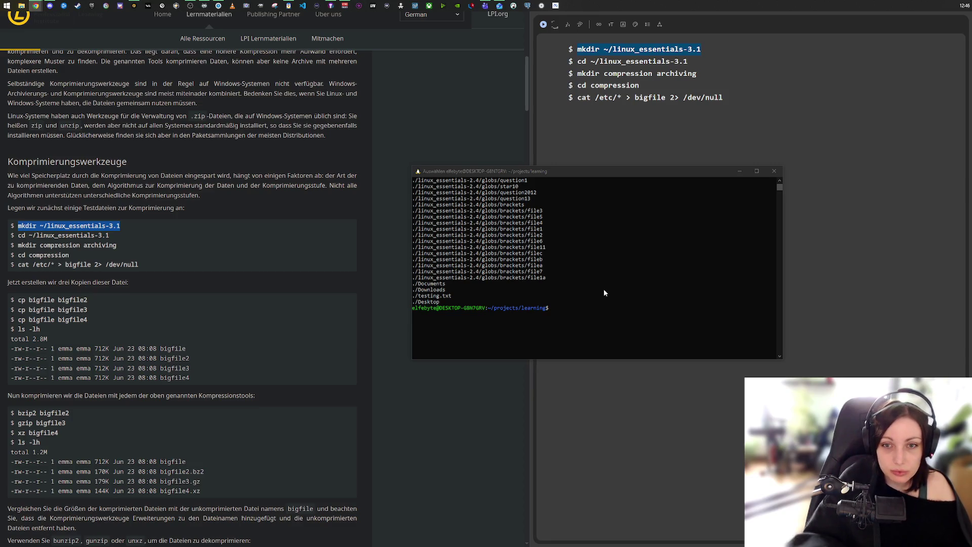
- Create the linux_essentials-3.1 directory with mkdir and confirm it with ls
left_click(609, 302)
type("mkdi")
key("alt+Tab")
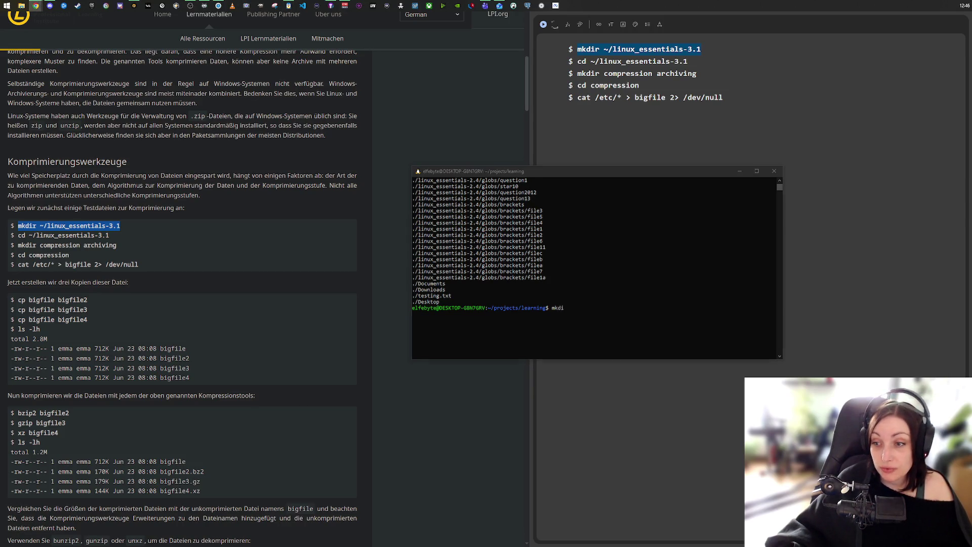
left_click(572, 306)
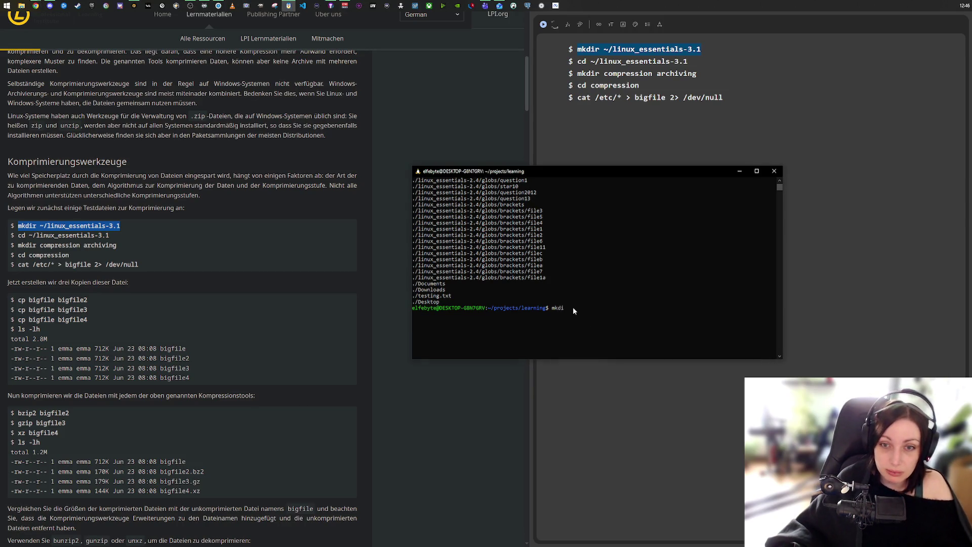
type("r ")
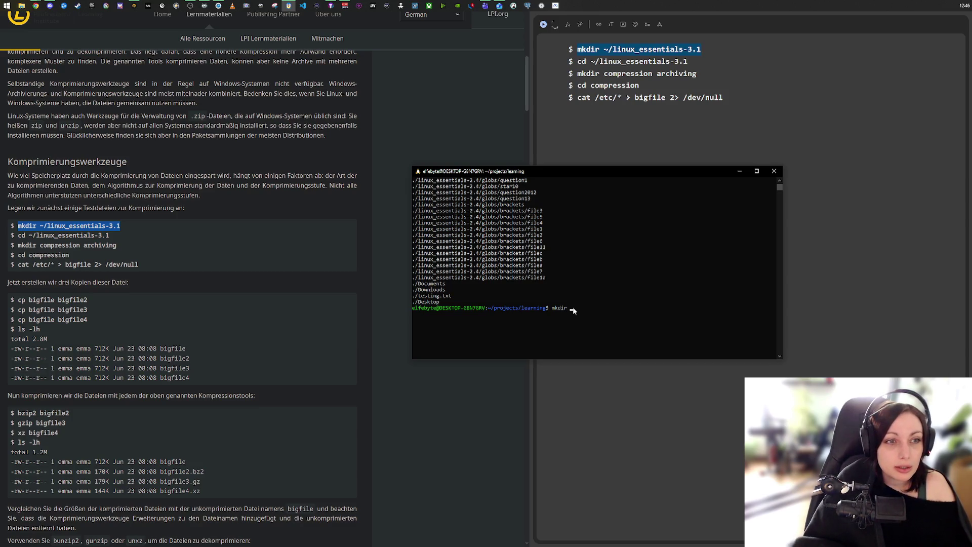
type("linux_e")
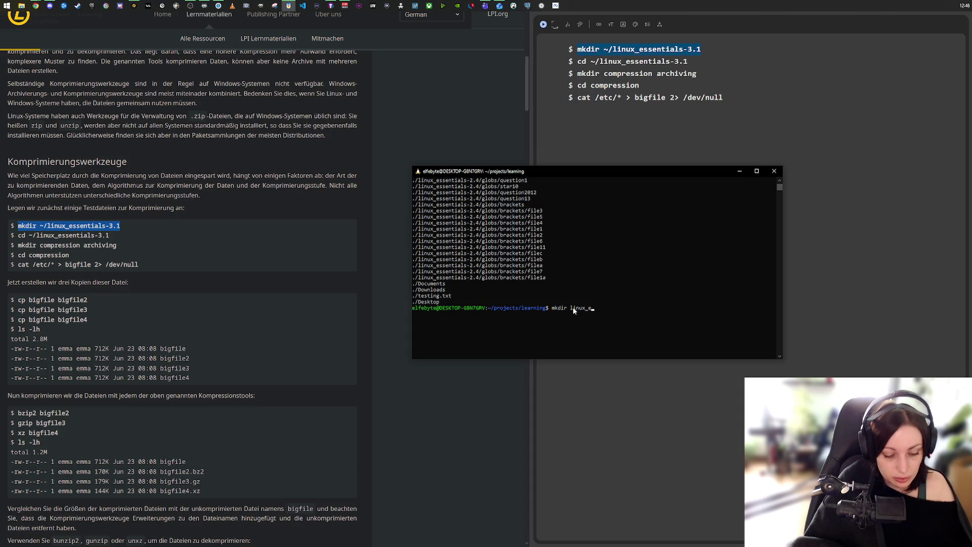
type("ssentials")
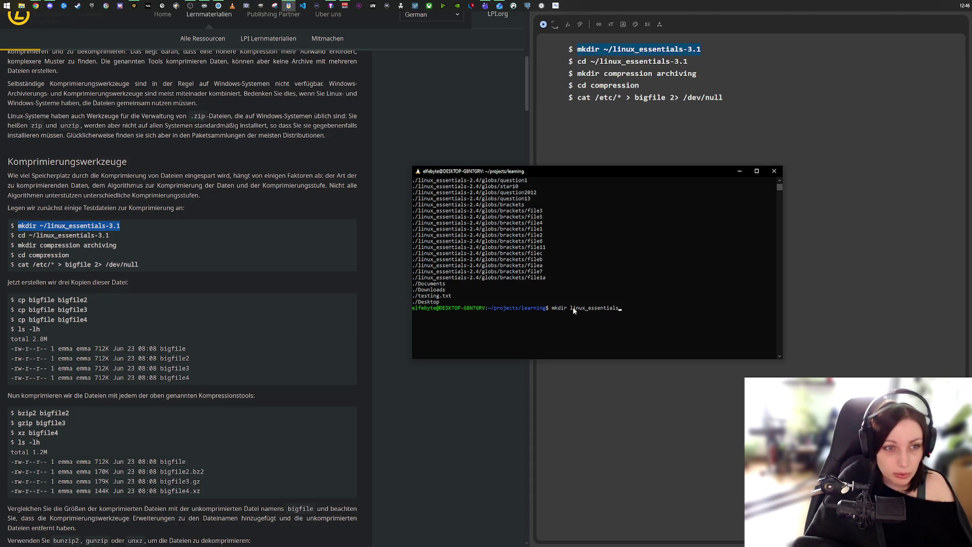
type("-3.1")
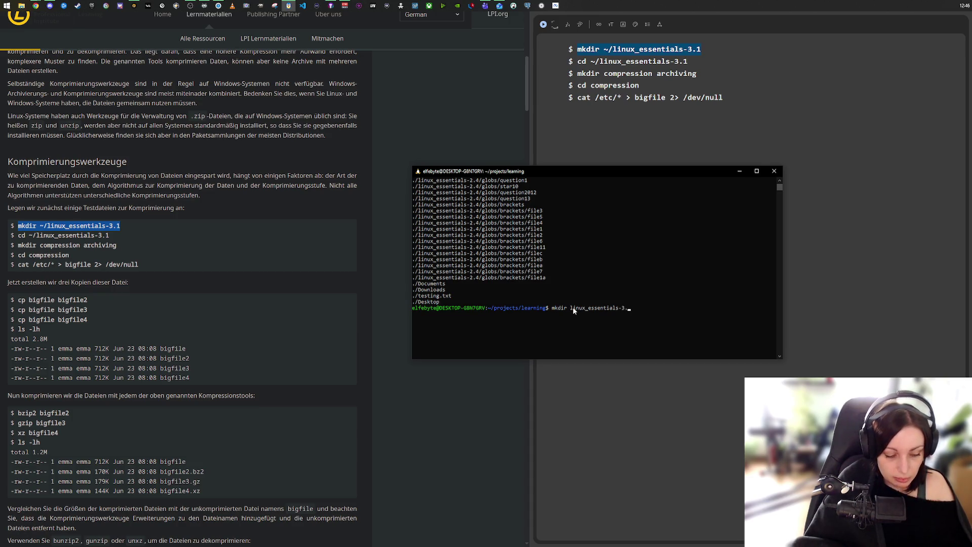
key("Return")
type("ls")
key("Return")
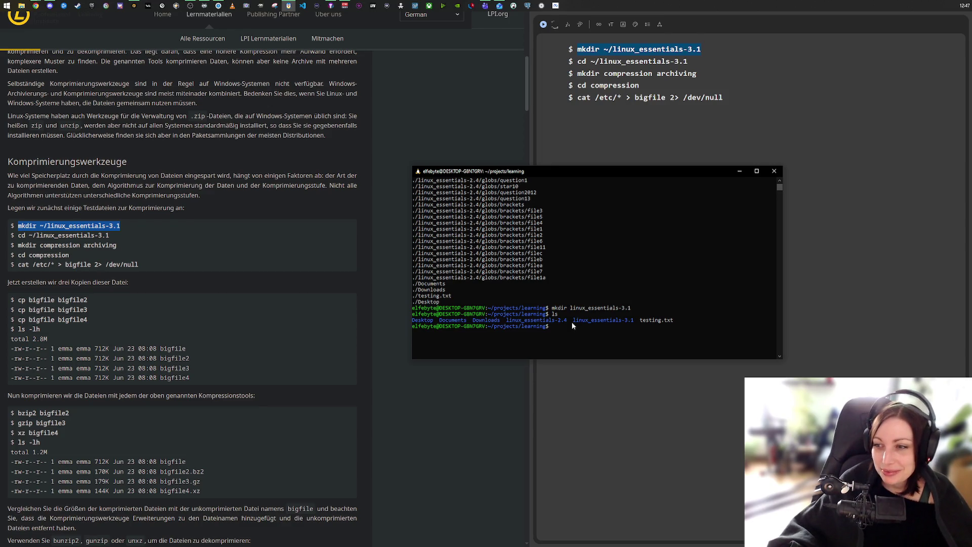
left_click(556, 328)
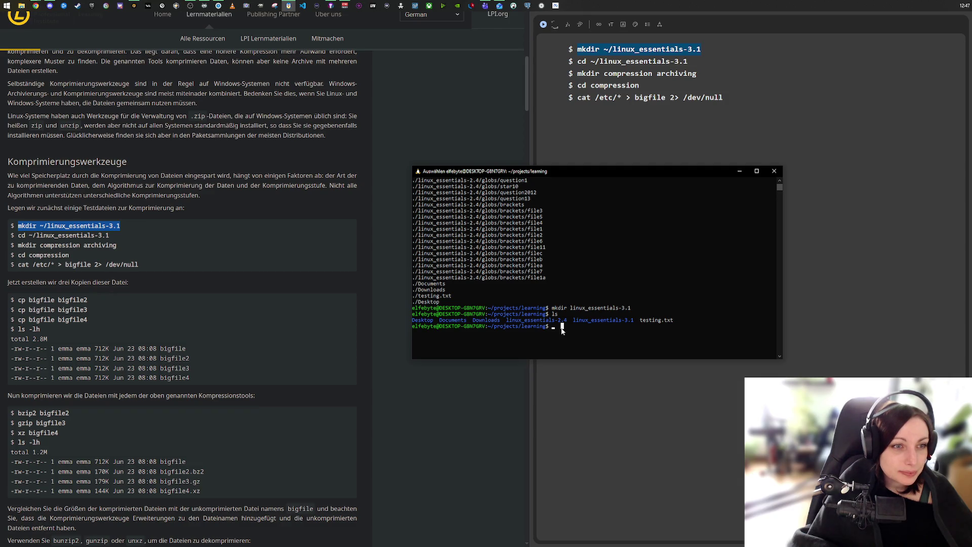
- Change into the linux_essentials-3.1 directory using Tab completion
type("cd linux_e")
key("Tab")
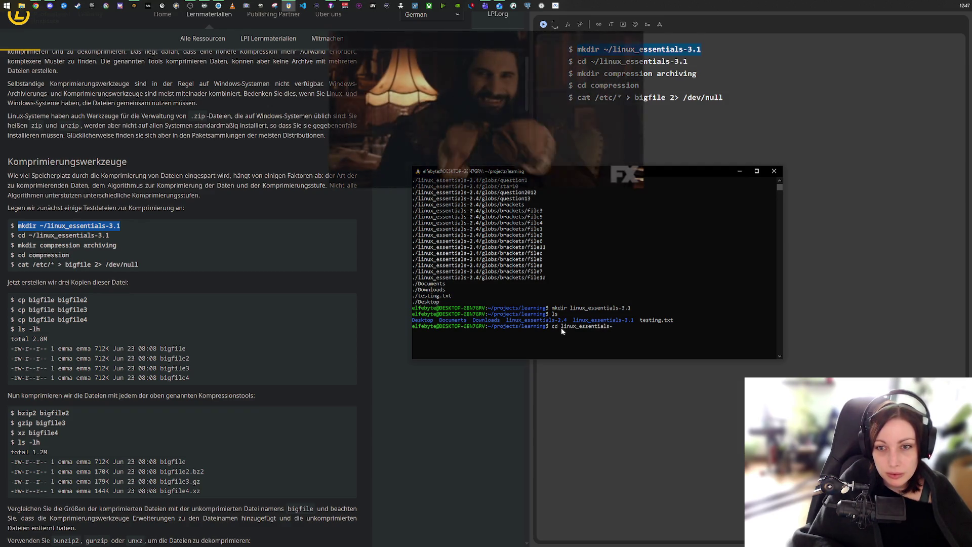
type("3")
key("Tab")
key("Return")
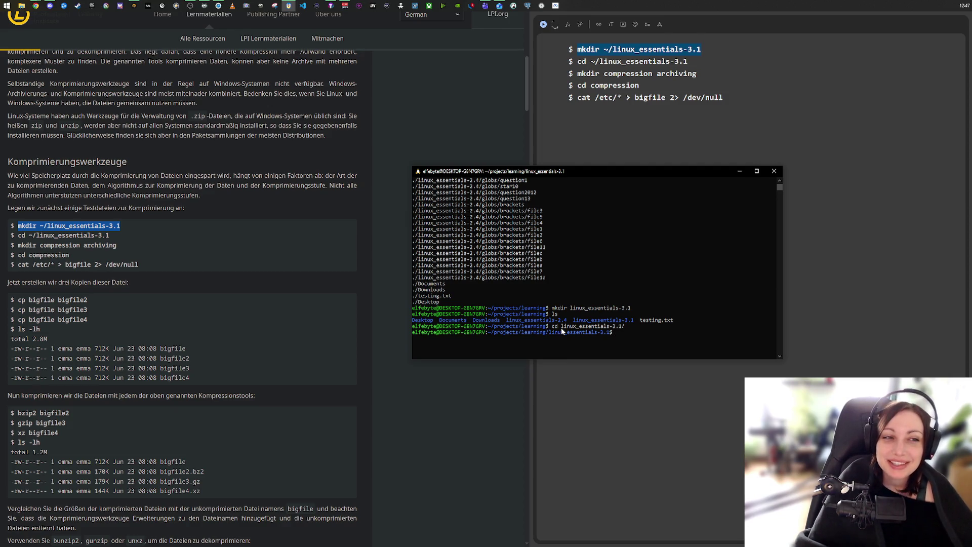
- Create the compression and archiving directories and list them
type("mkdir")
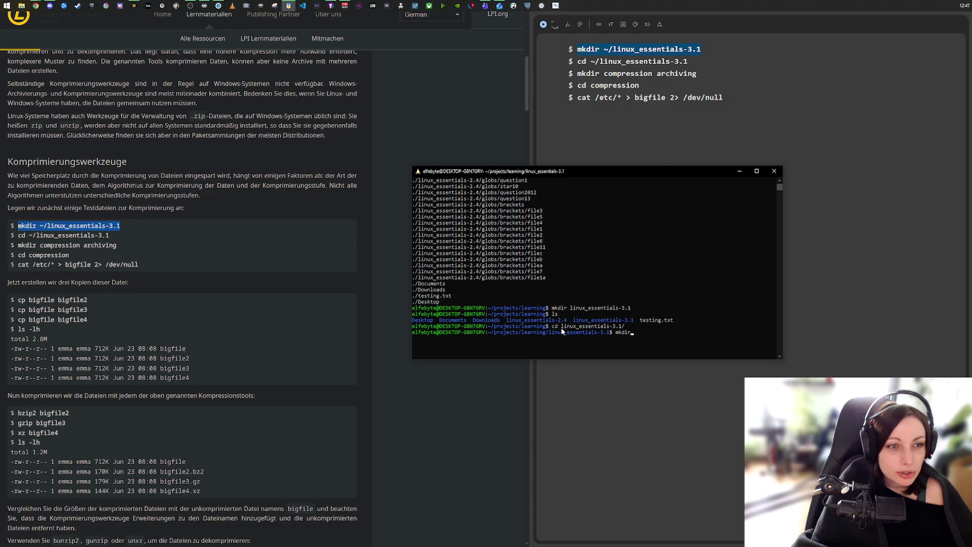
type("compree")
key("BackSpace")
type("ssion archiving")
key("Return")
type("ls")
key("Return")
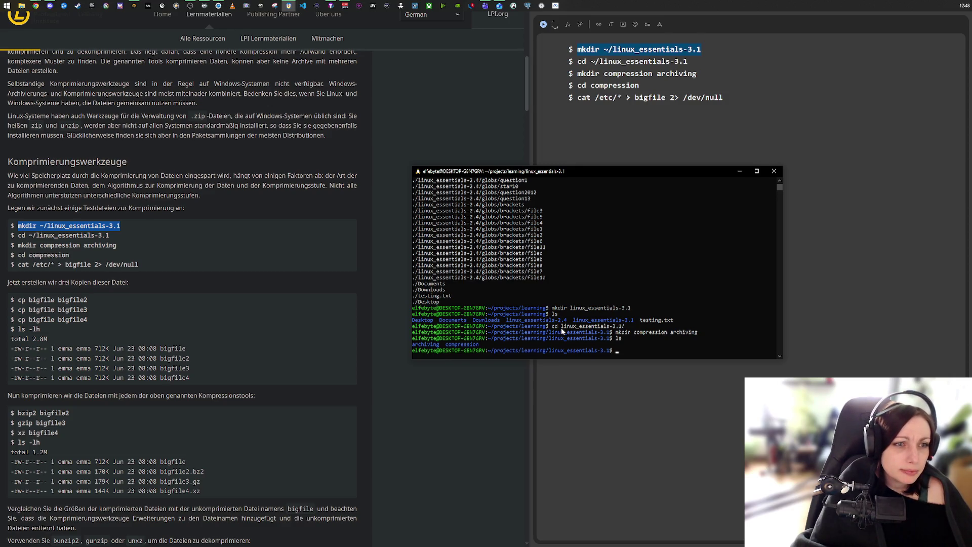
- Move into the compression directory, discarding a partially typed cat command
type("cd co")
key("Tab")
key("Return")
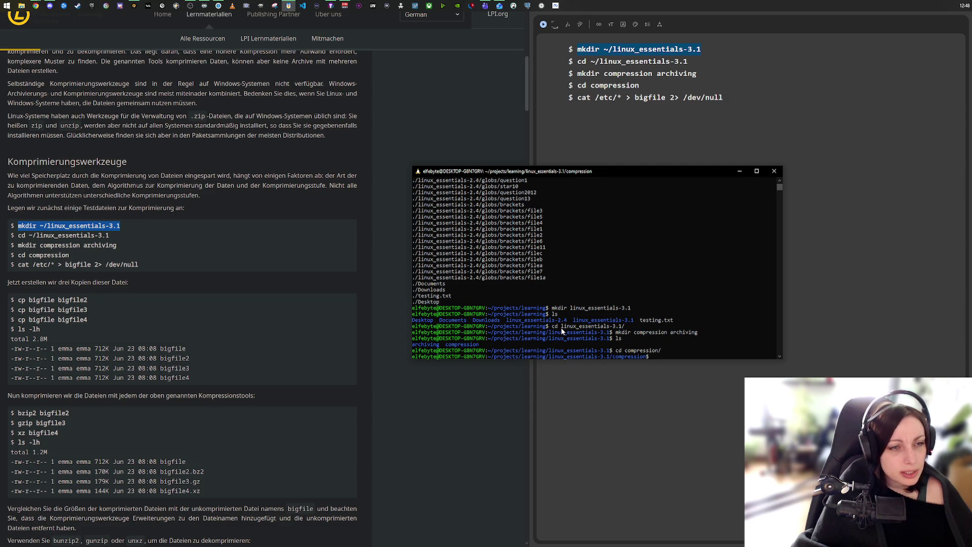
type(" cat")
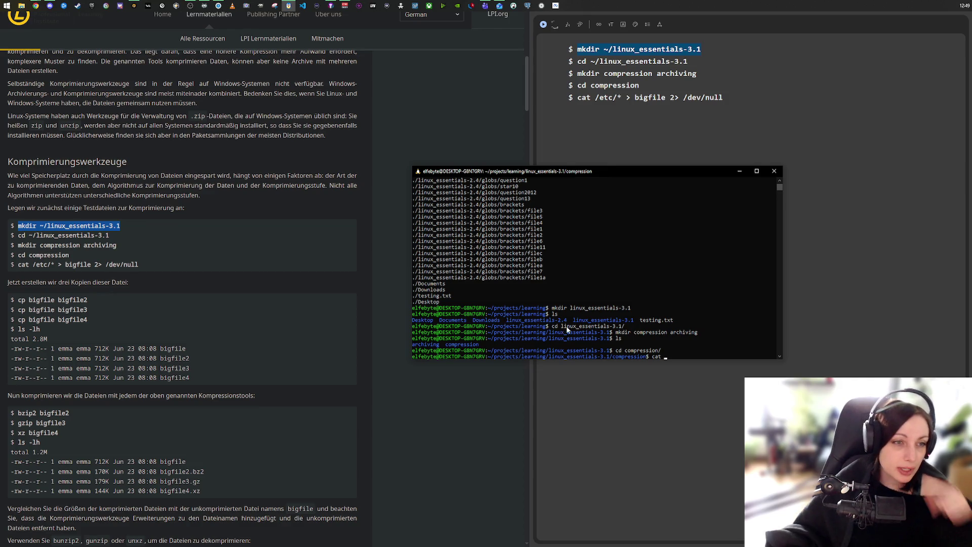
key("BackSpace")
key("BackSpace")
key("BackSpace")
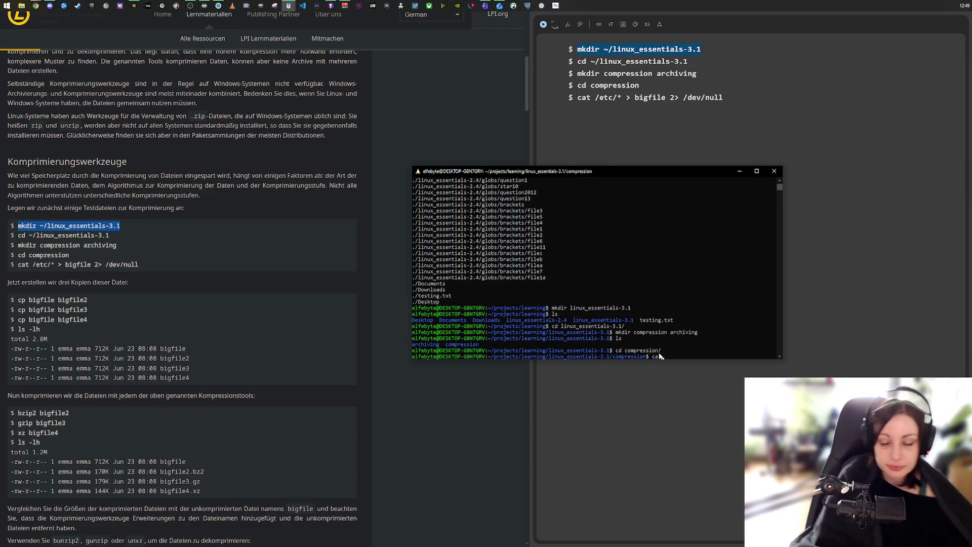
- Open the cat man page, suspend it with Ctrl+Z, then run an incomplete 'man >' command
type("mcat")
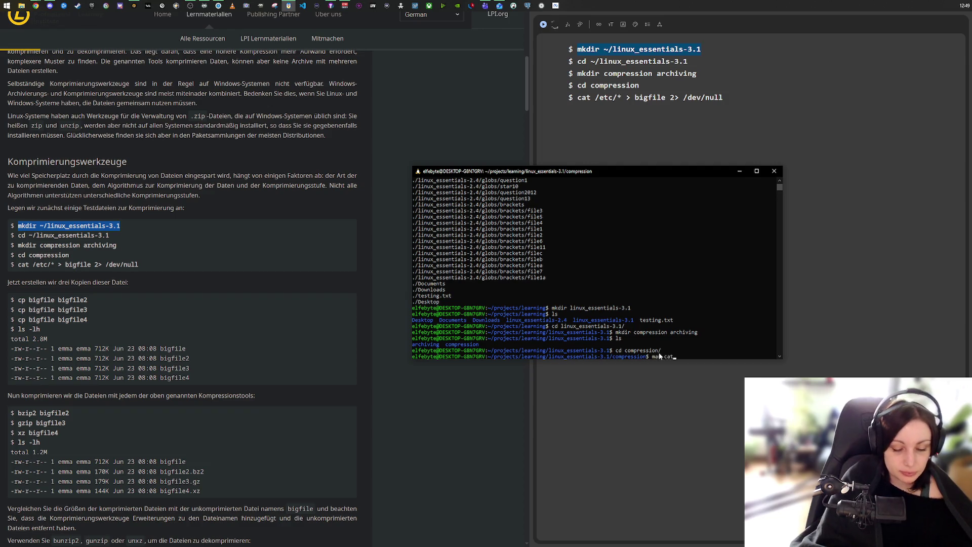
key("Return")
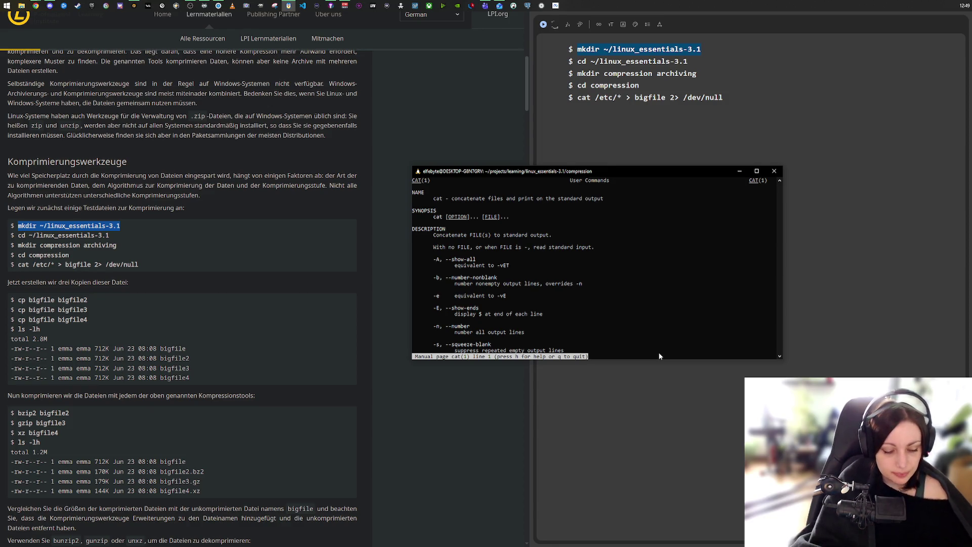
key("ctrl+z")
type("m")
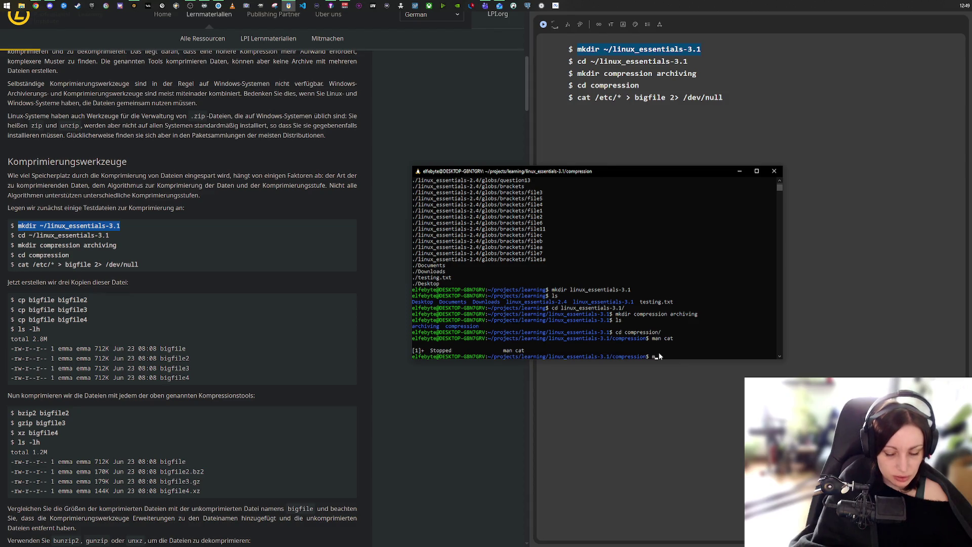
type("an")
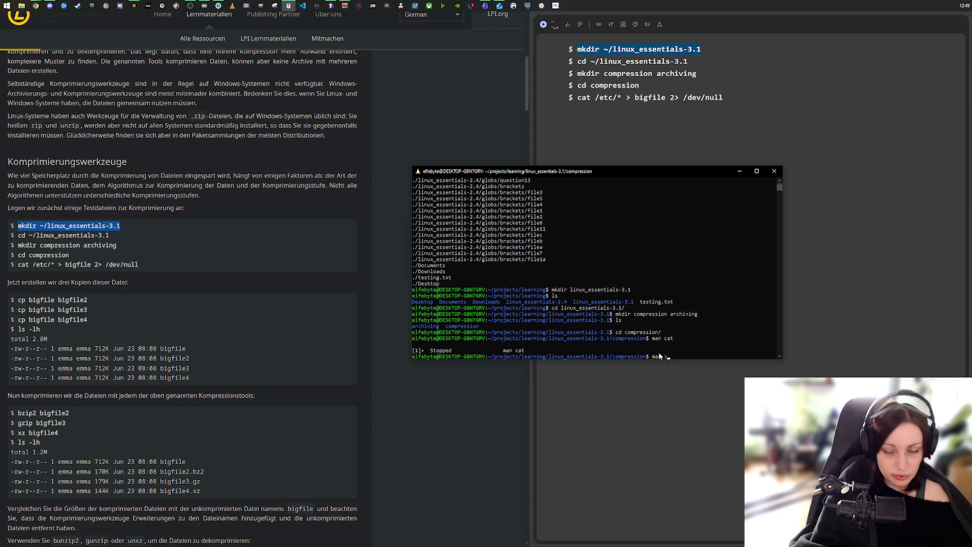
key("Return")
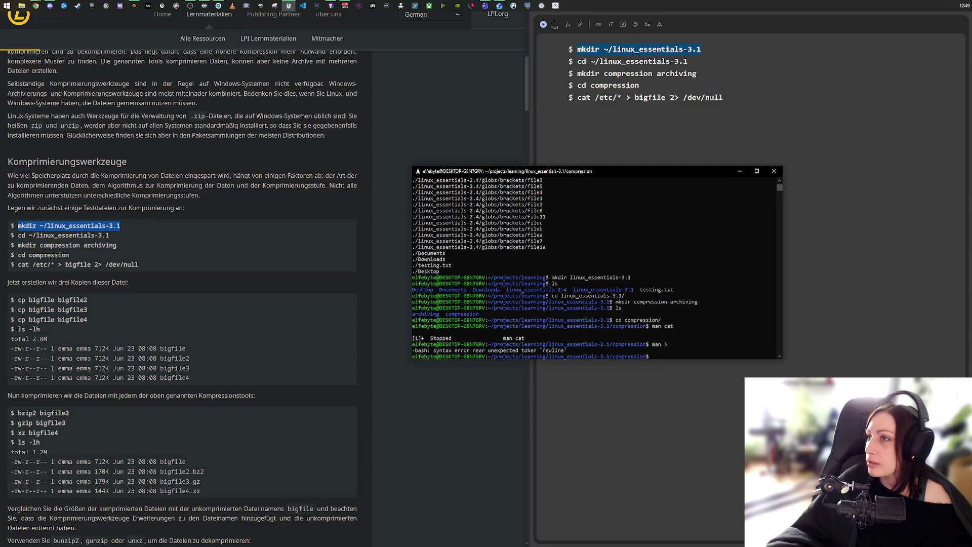
key("alt+Tab")
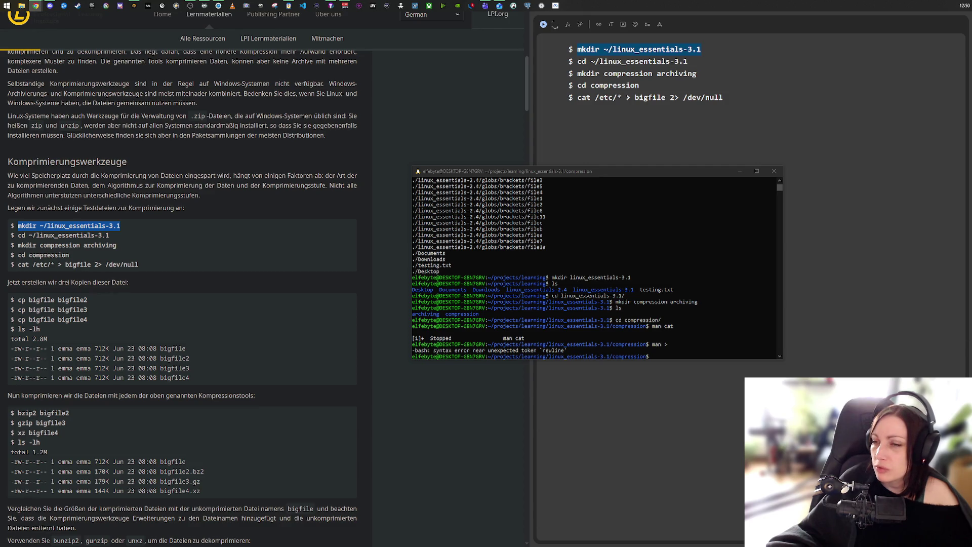
left_click(655, 358)
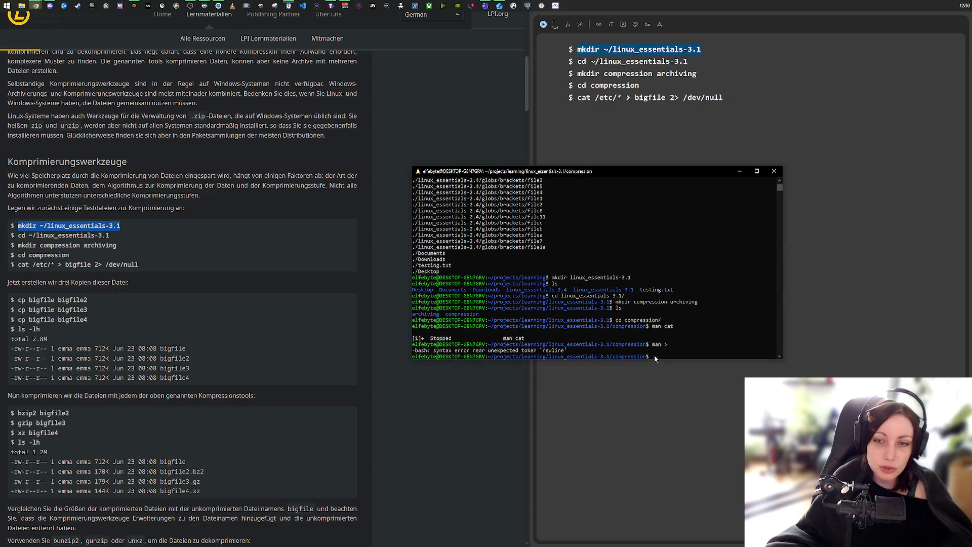
- Paste and run 'cat /etc/* > bigfile 2> /dev/null' from the lesson, then list the folder
left_click_drag(139, 264, 18, 265)
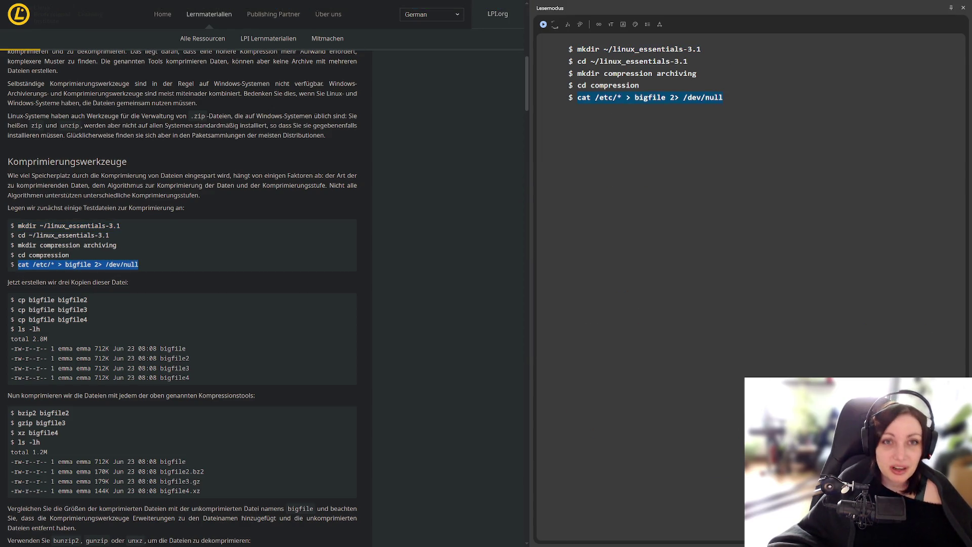
left_click(289, 6)
right_click(658, 357)
key("Return")
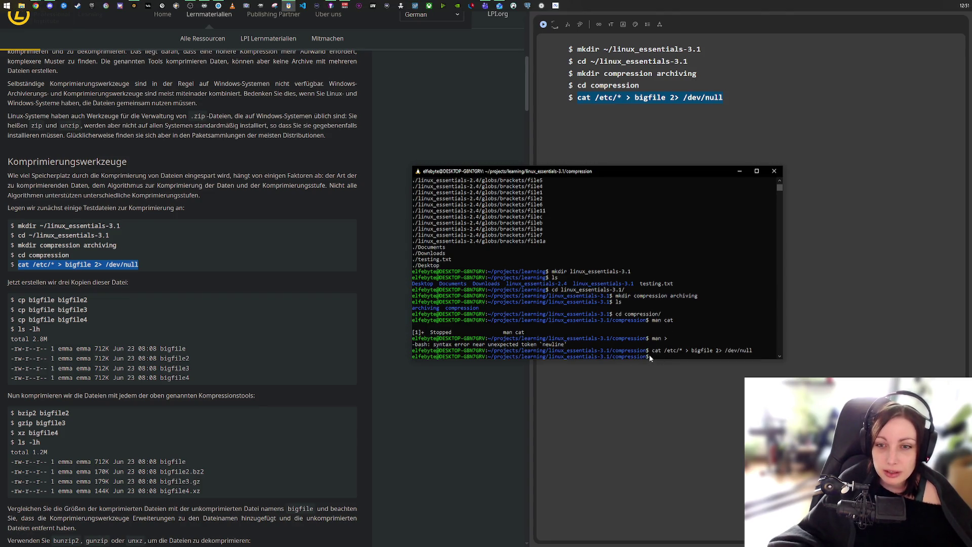
type("ls")
key("Return")
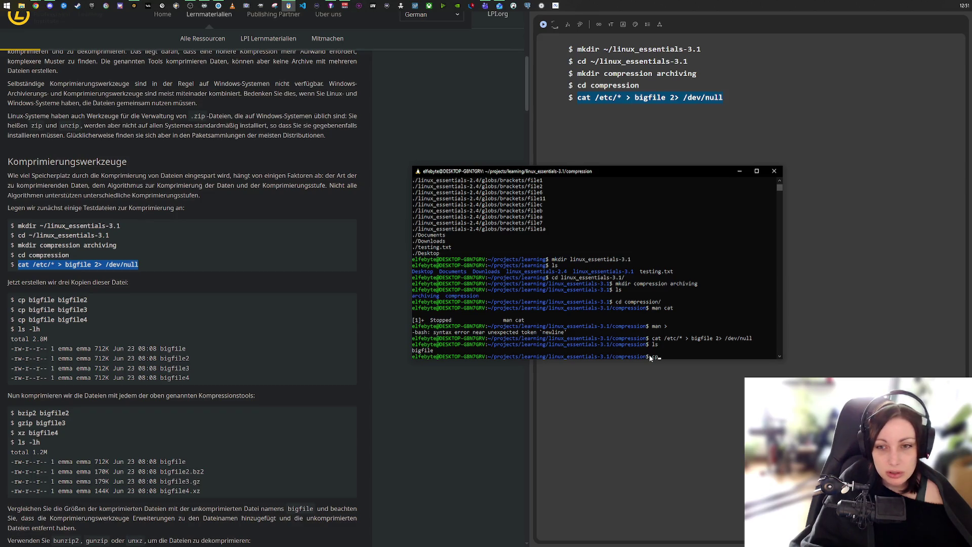
type("bigfile bigfile2")
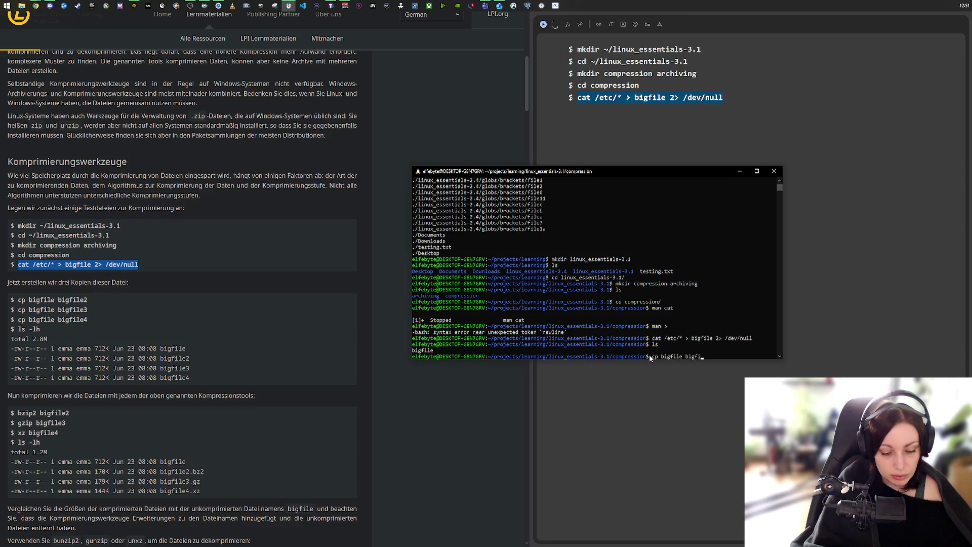
- Copy bigfile to bigfile2, bigfile3 and bigfile4 by editing recalled cp commands
key("Return")
key("Up")
key("BackSpace")
type("3")
key("Return")
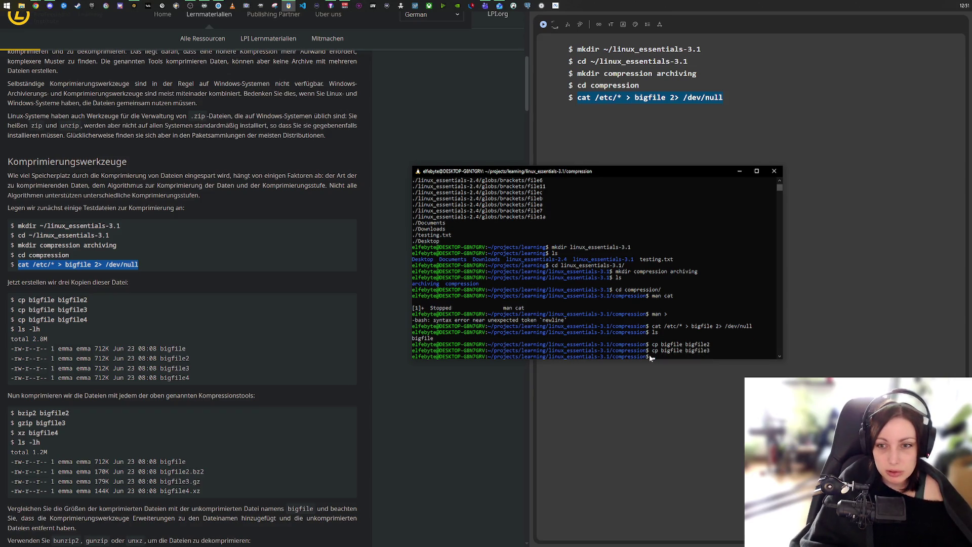
key("Up")
key("BackSpace")
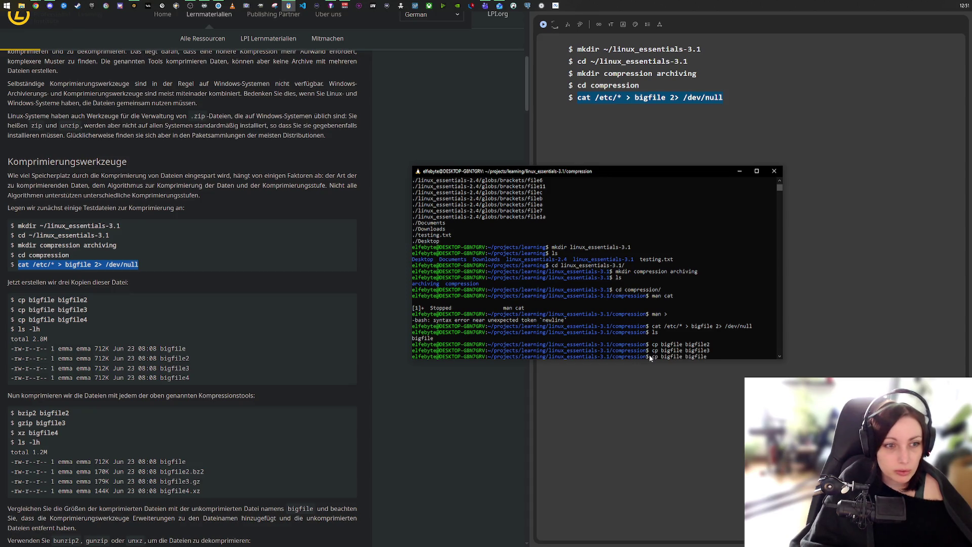
type("4")
key("Return")
- List the folder and show the file sizes, each copy at 290K
type("ls")
key("Return")
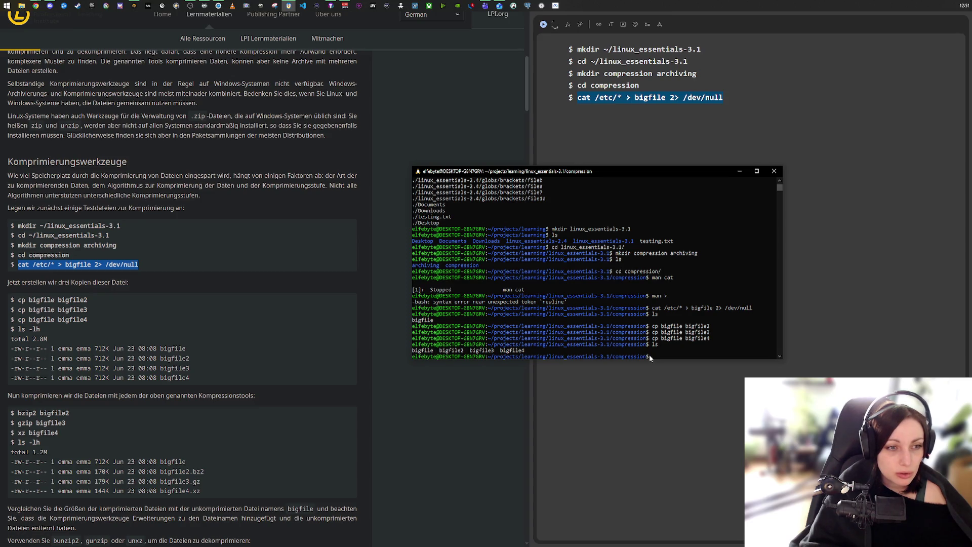
type("ls -lh")
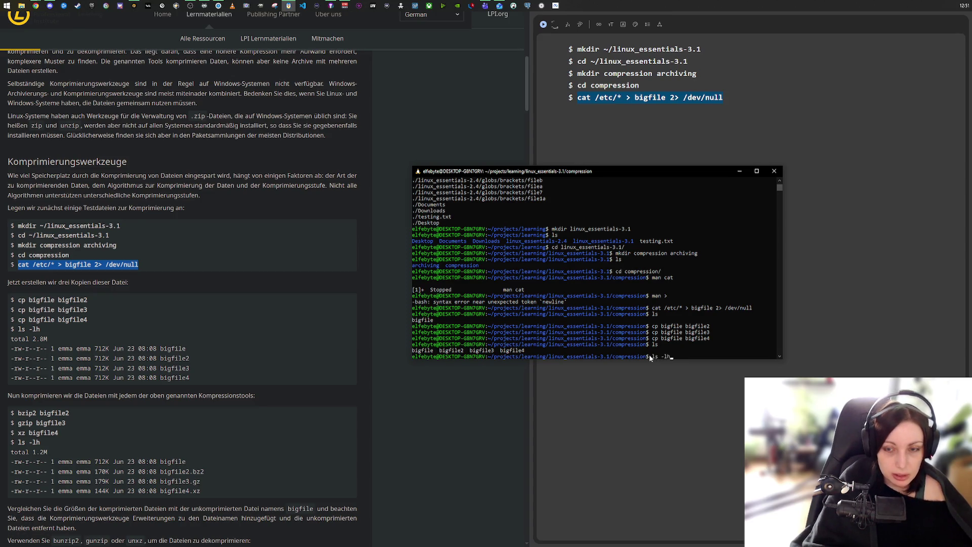
key("Return")
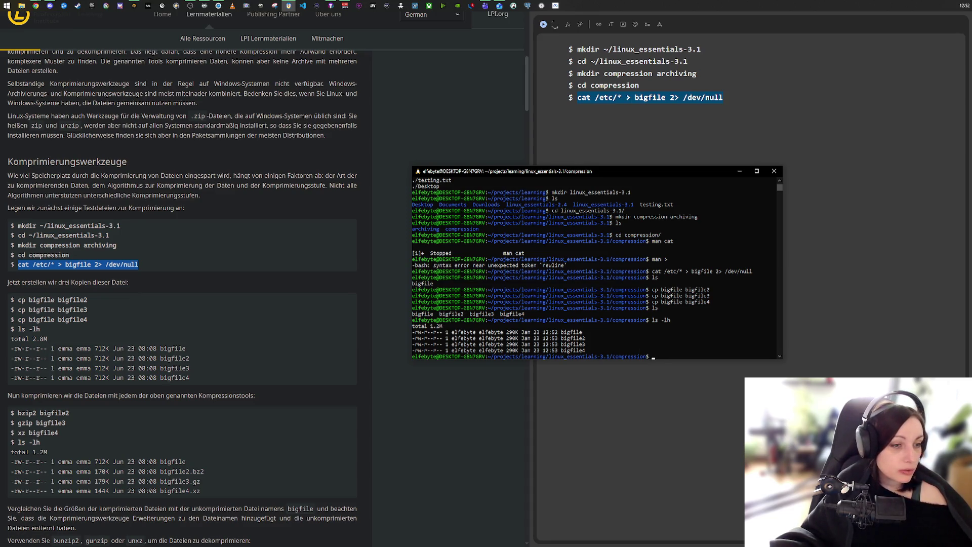
key("alt+Tab")
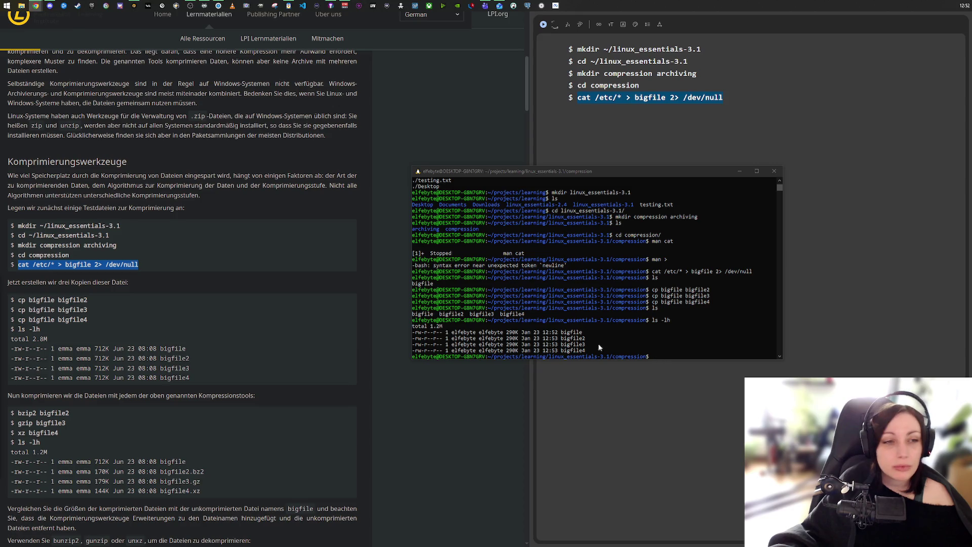
- Scroll the lesson to the bzip2, gzip and xz commands and return to the terminal
scroll(70, 378, "down", 2)
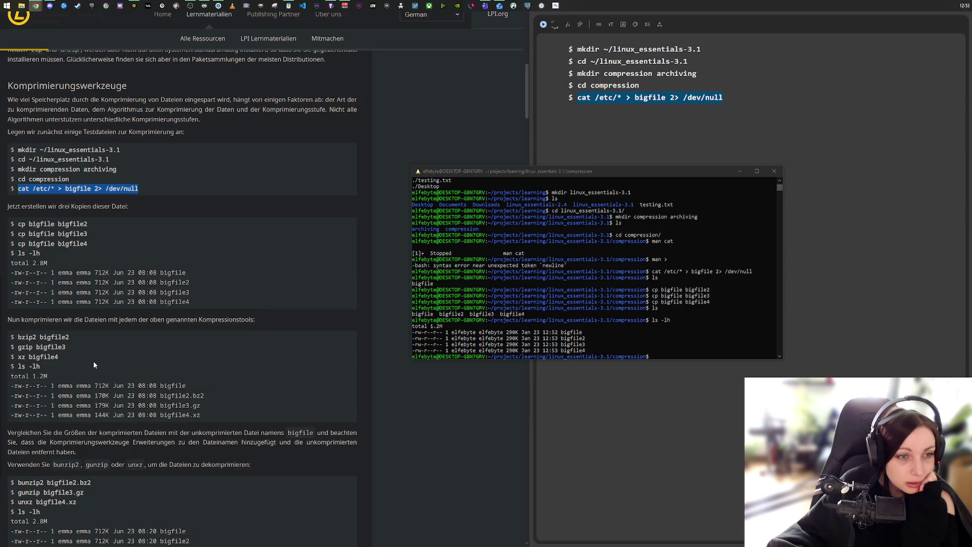
left_click(653, 357)
type("bzip2 bigfile2")
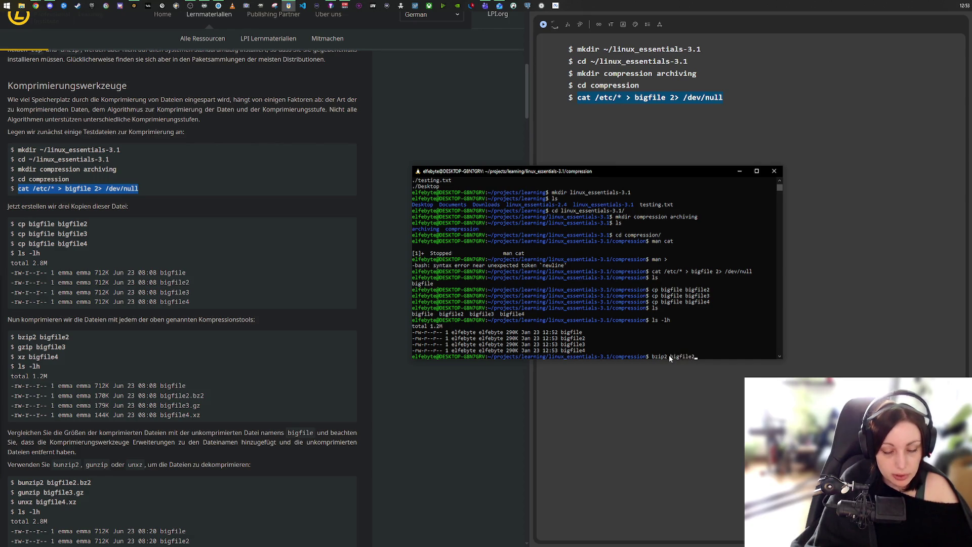
- Compress bigfile2 with bzip2, bigfile3 with gzip and bigfile4 with xz, then compare sizes with ls -lh
key("Return")
type("gzip b")
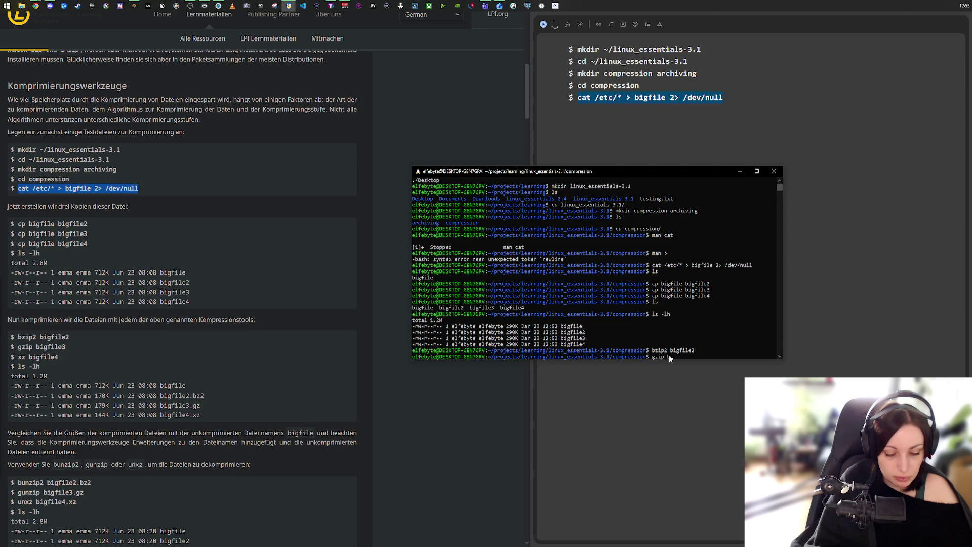
type("igfi")
type("le")
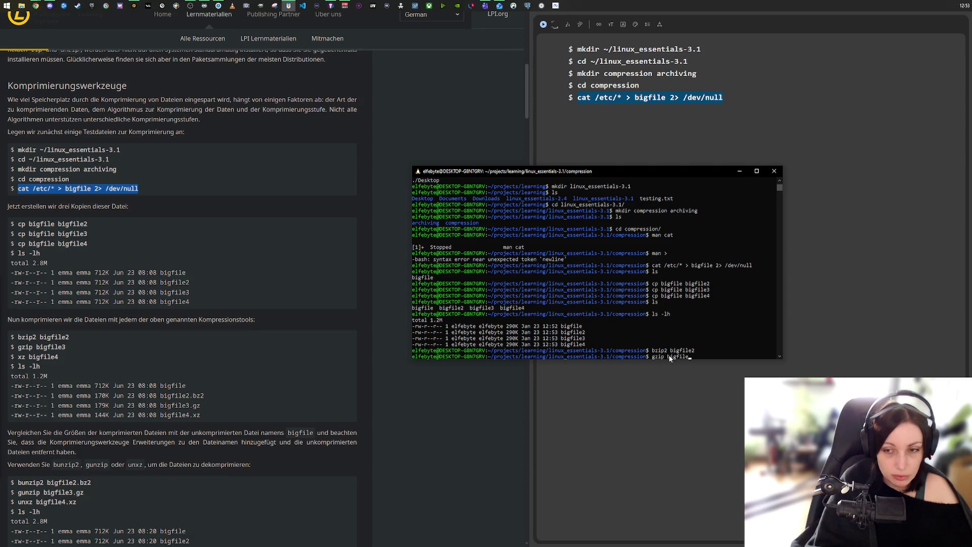
type("3")
key("Return")
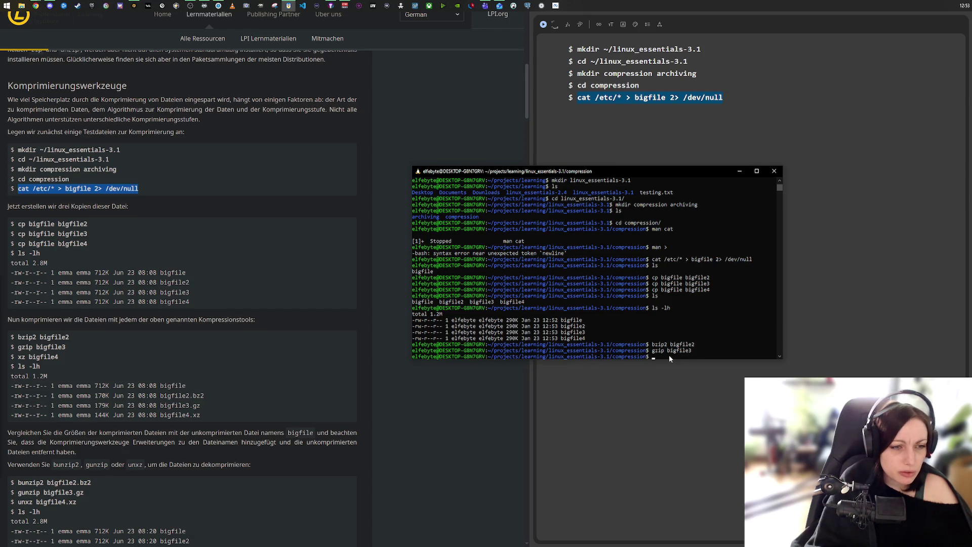
type("z bigfile4")
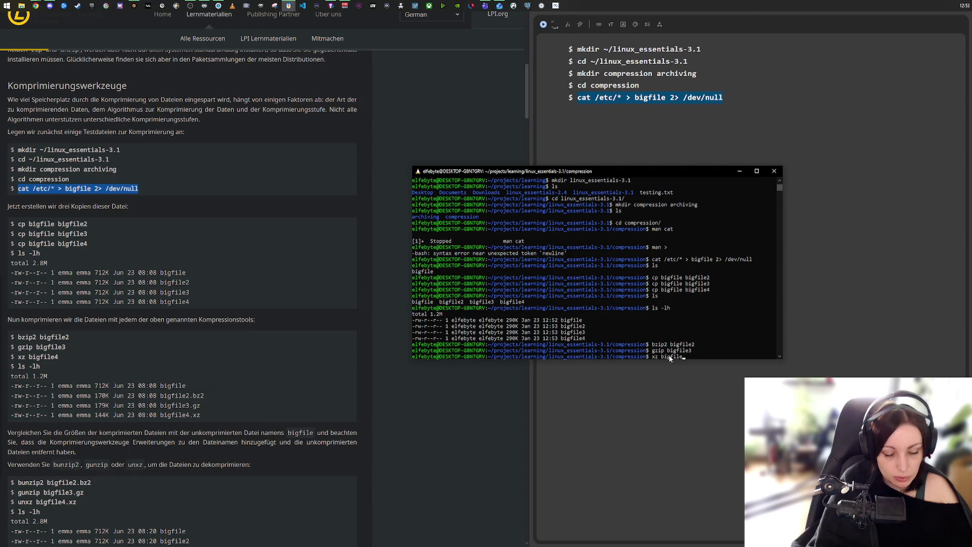
key("Return")
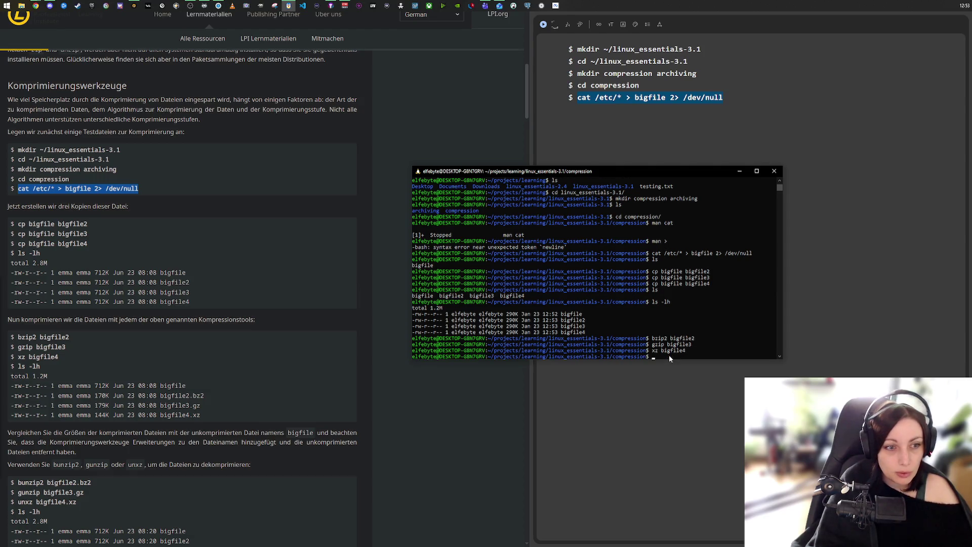
key("Up")
key("Up")
key("Up")
key("Up")
key("Return")
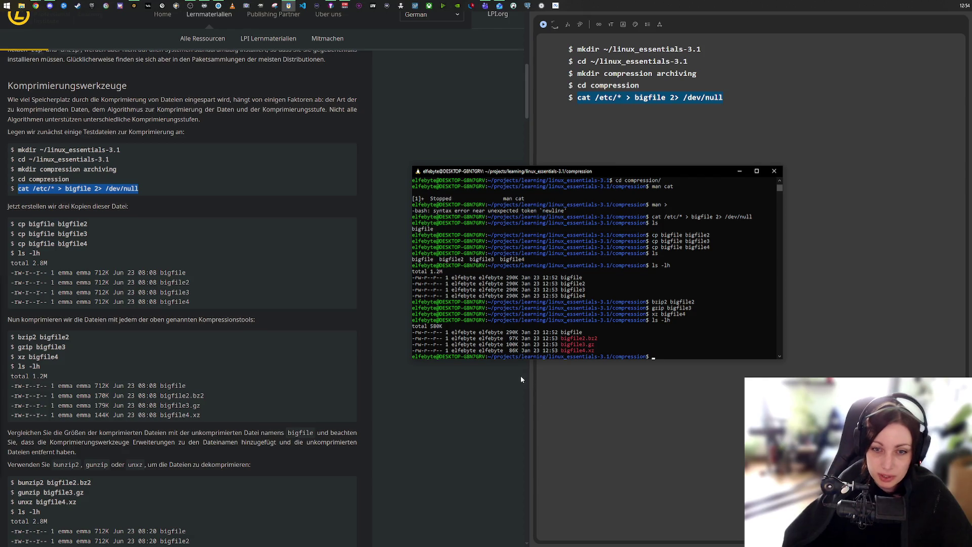
double_click(514, 351)
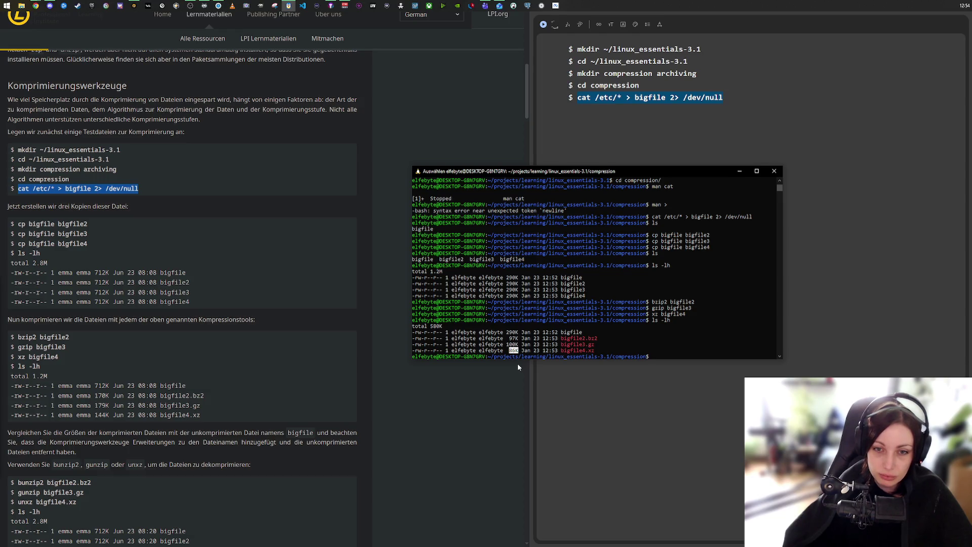
left_click(513, 345)
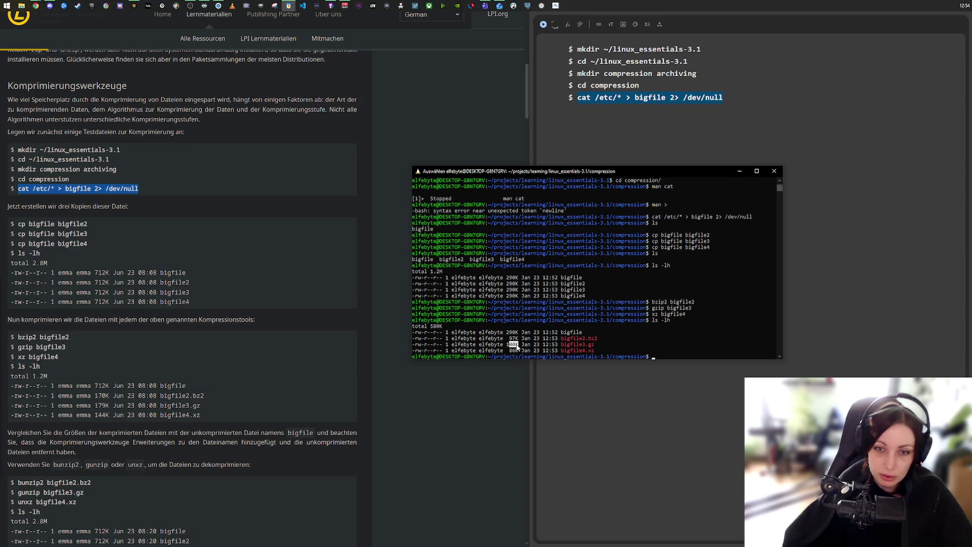
double_click(514, 345)
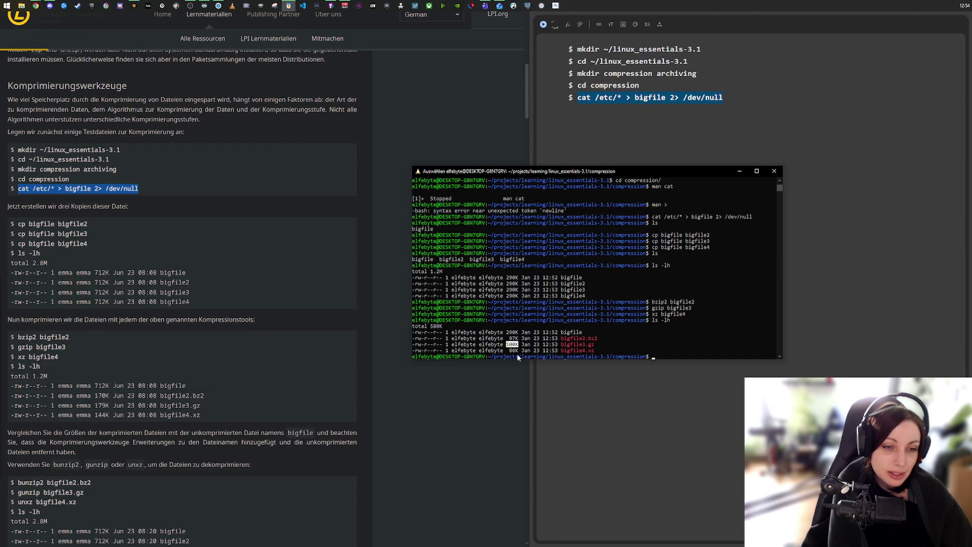
scroll(318, 406, "down", 4)
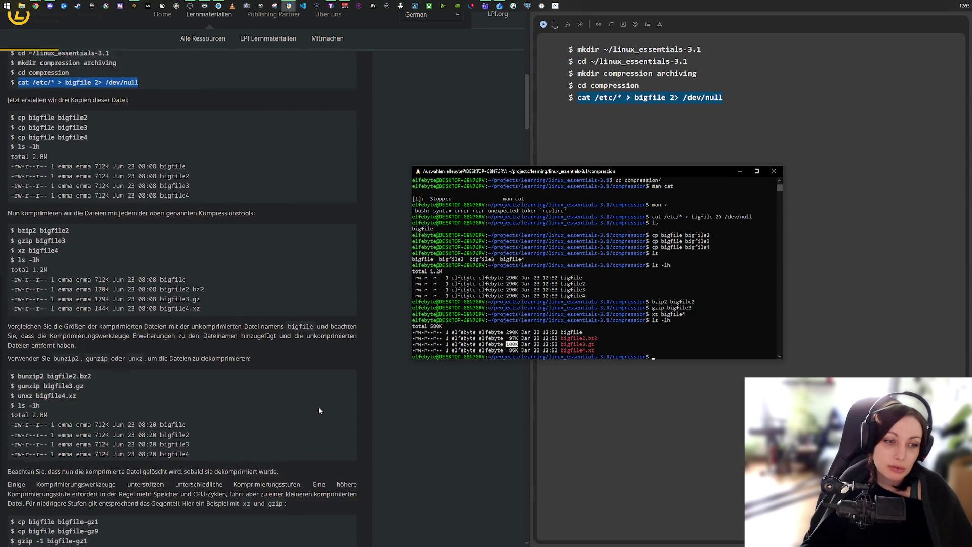
- Decompress bigfile2.bz2 with bunzip2 and bigfile3.gz with gunzip
left_click(659, 355)
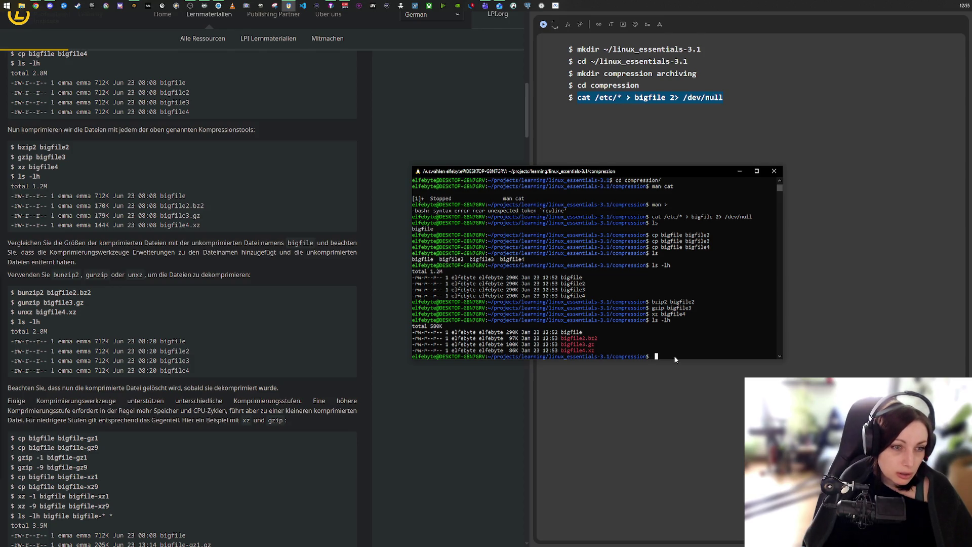
type("bunzip2")
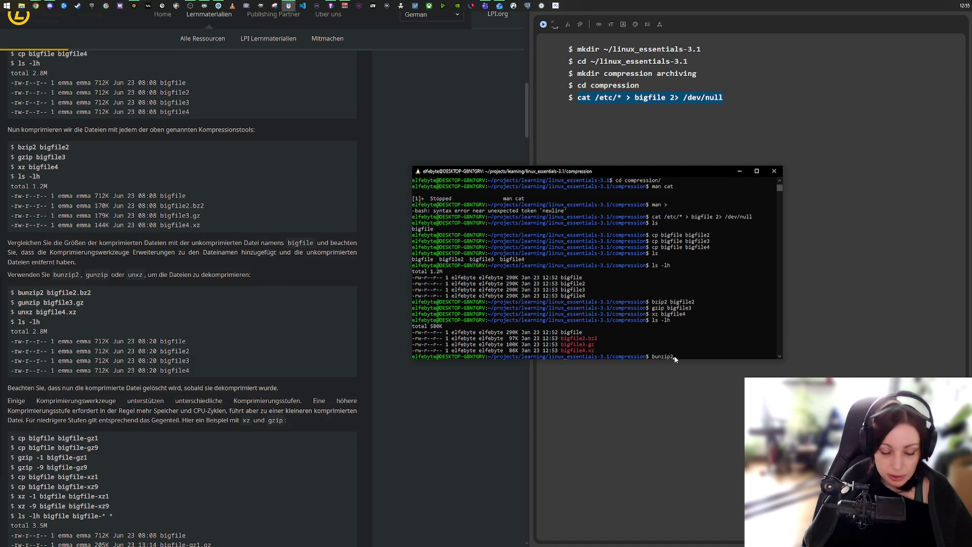
type("bigfi")
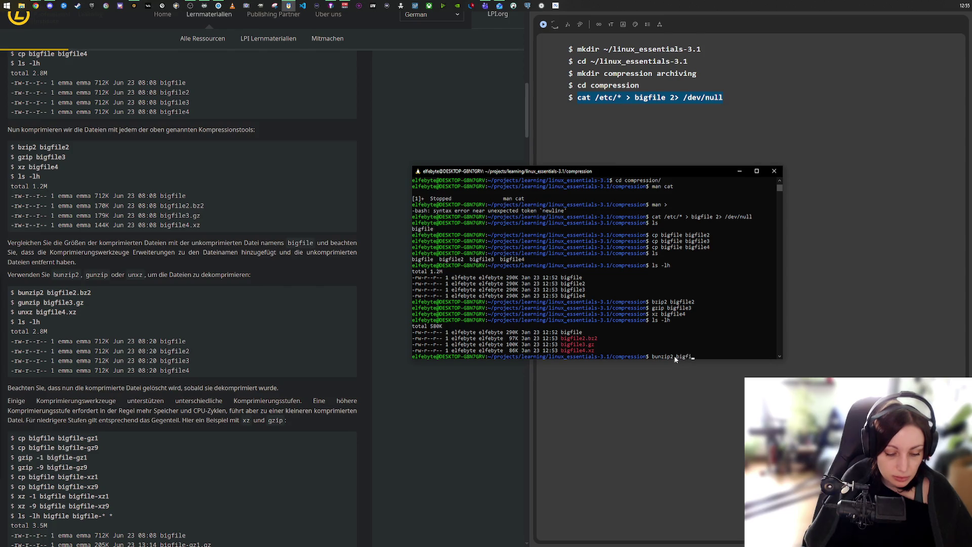
type("le2")
key("Tab")
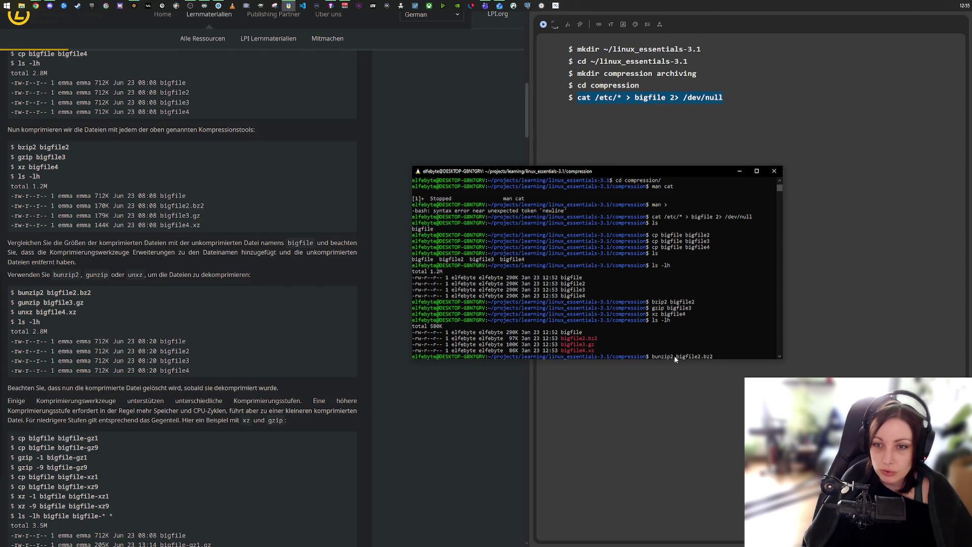
key("Return")
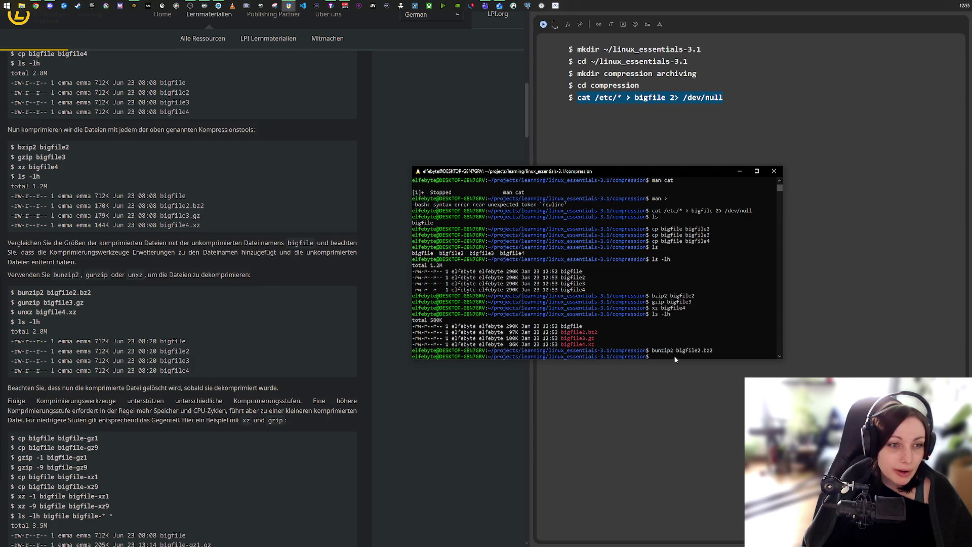
type("gunzip")
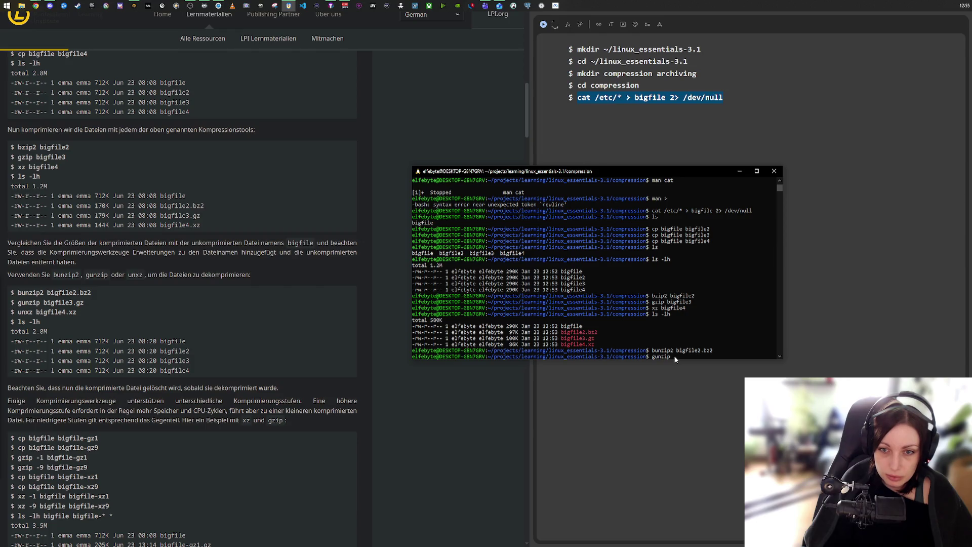
type("igfile3.gz")
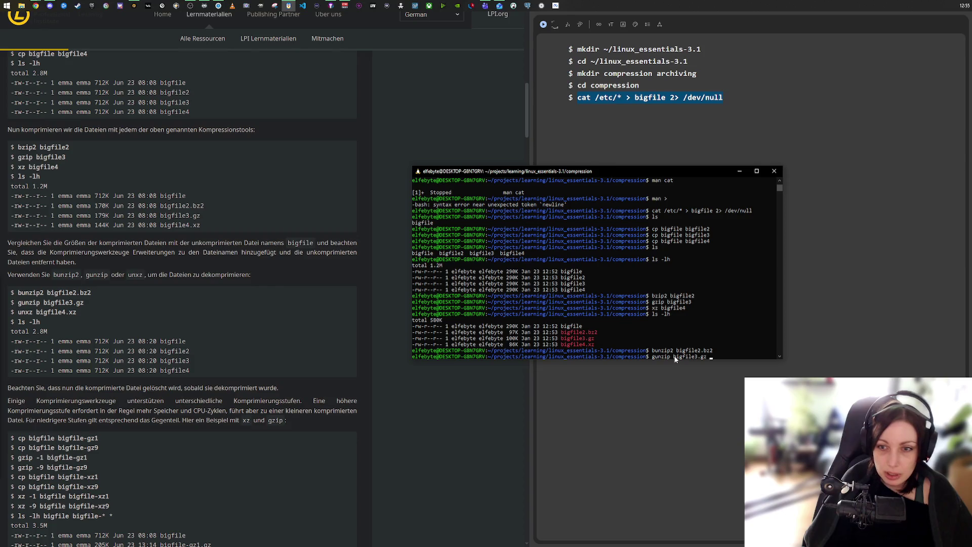
key("Return")
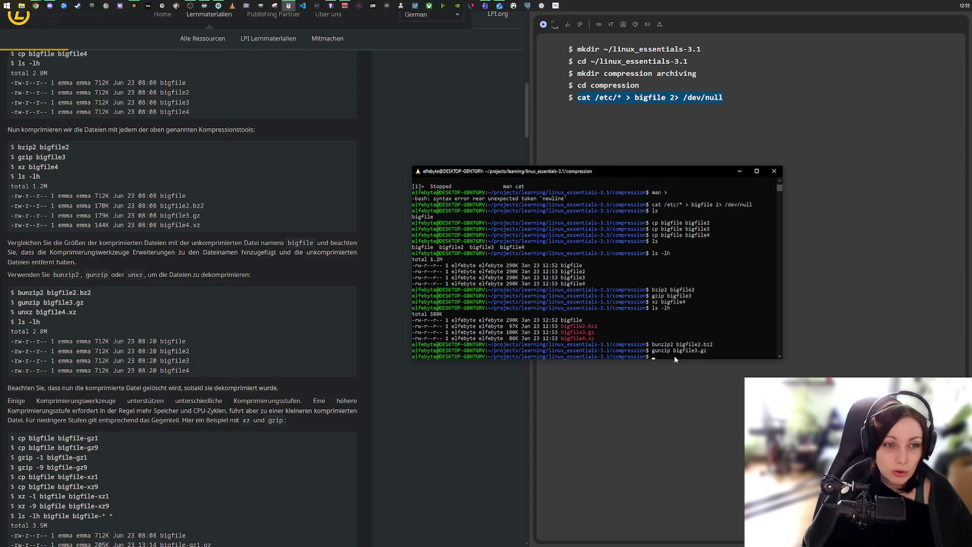
- Decompress bigfile4.xz with unxz and list sizes, all files back at 290K
type("unxz bigfile4")
key("Tab")
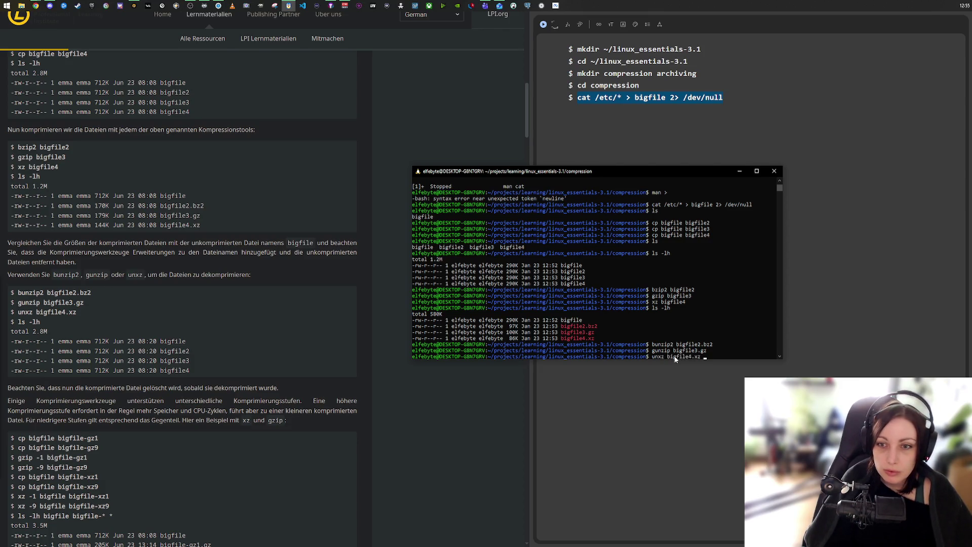
key("Return")
type("ls -lh")
key("Return")
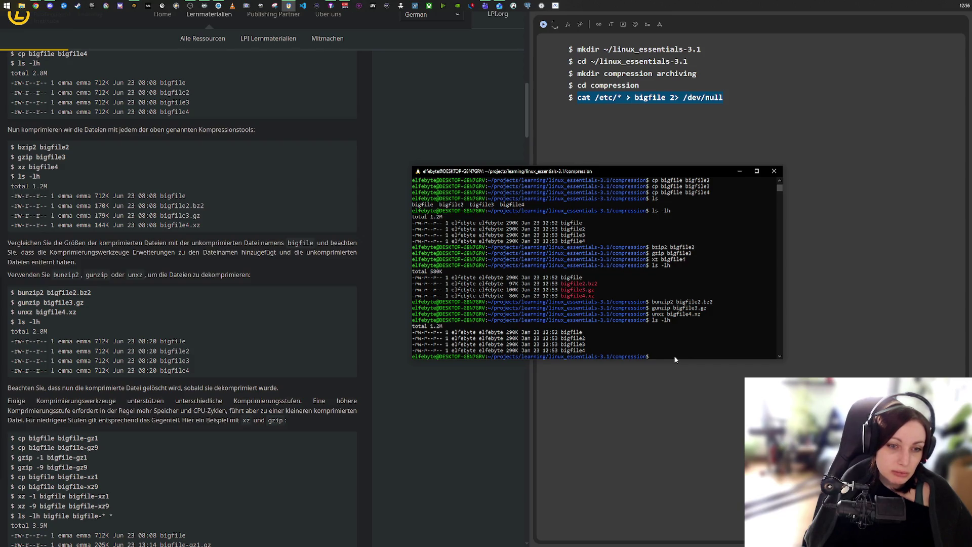
- Copy bigfile to bigfile-gz1, then edit the recalled command to create bigfile-gz9
scroll(189, 397, "down", 3)
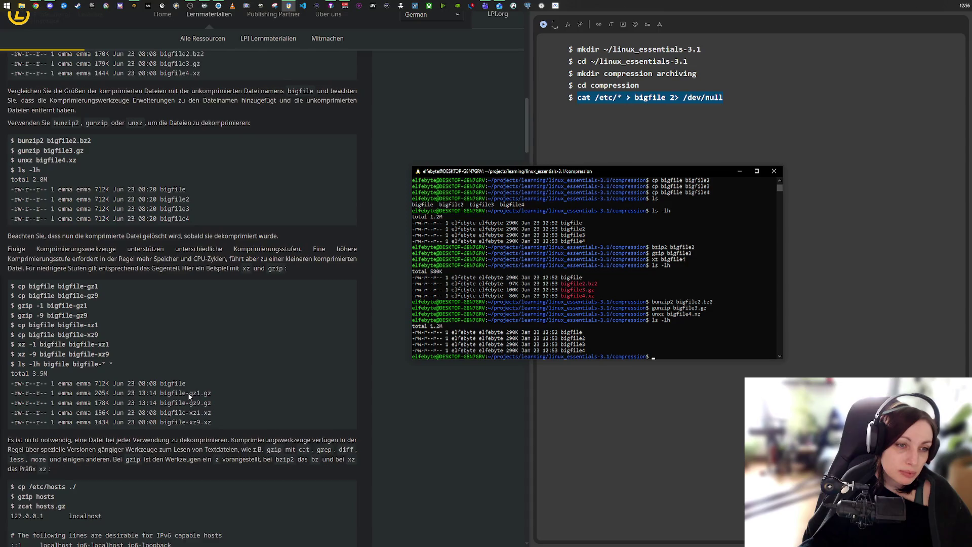
scroll(189, 396, "down", 1)
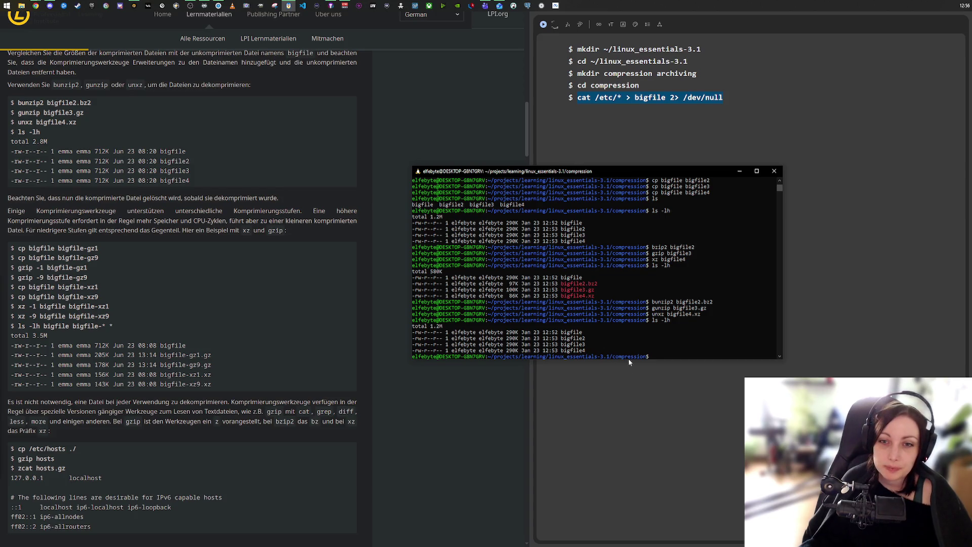
type("cp ")
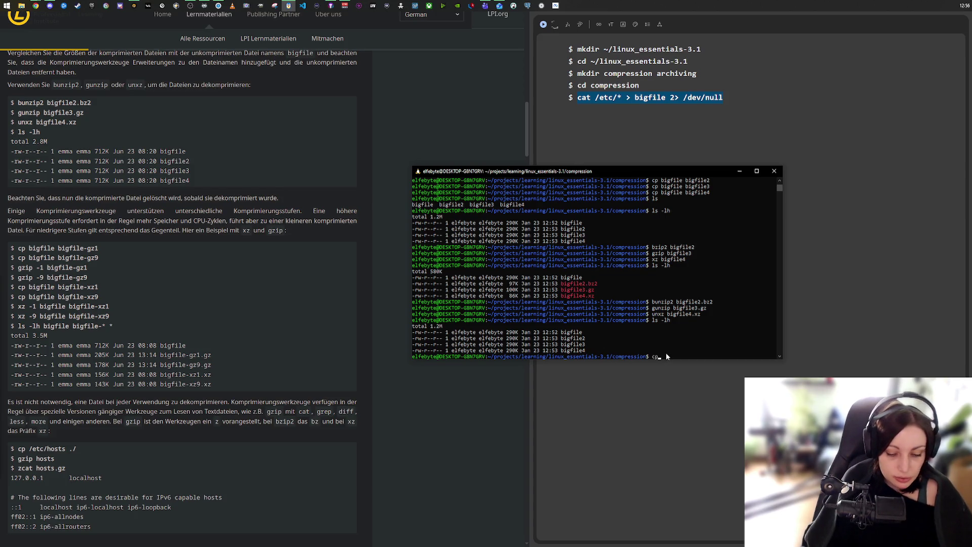
type("bigfile")
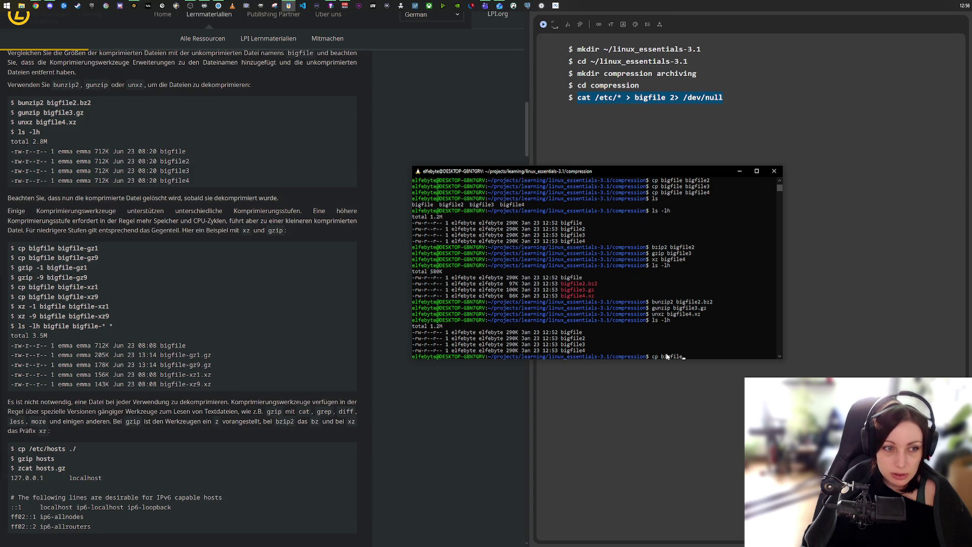
type("big")
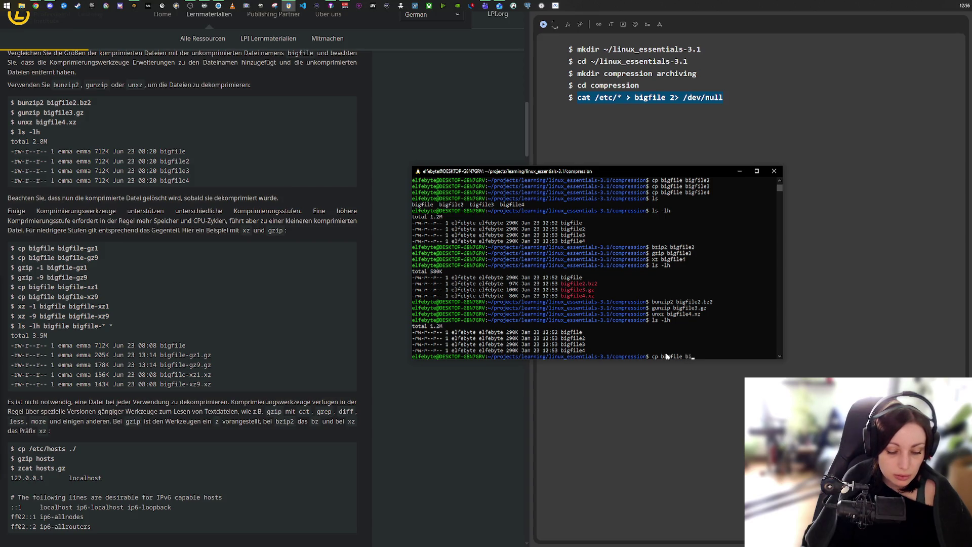
type("file")
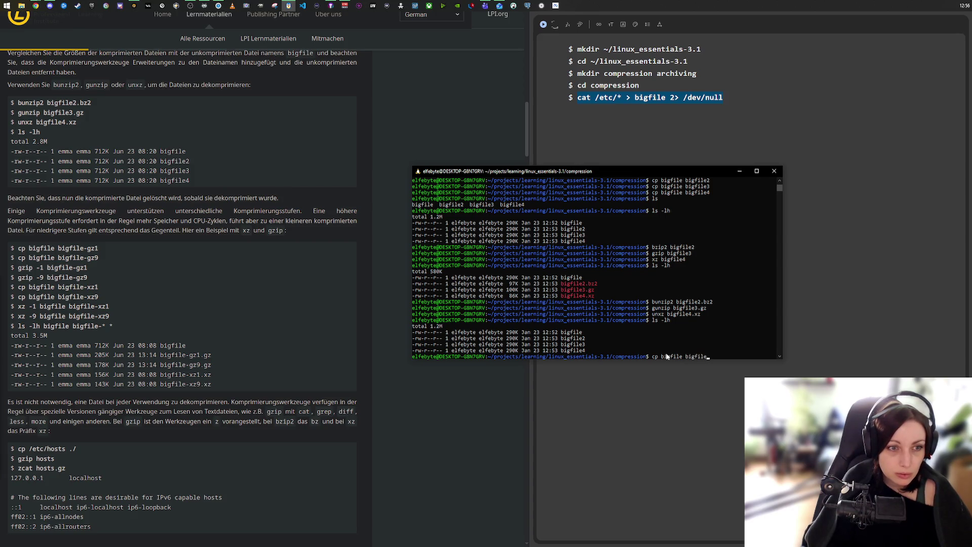
type("-gz1")
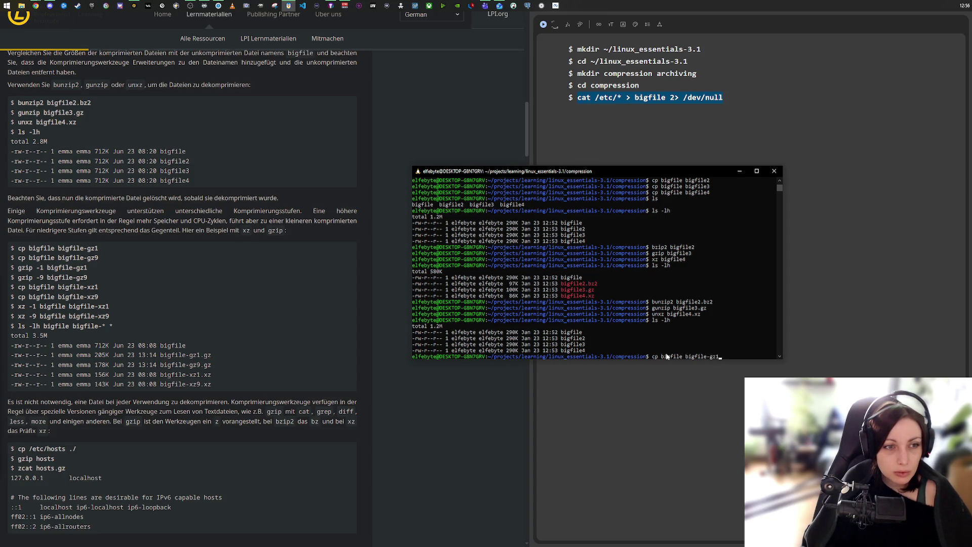
key("Return")
type("cp b")
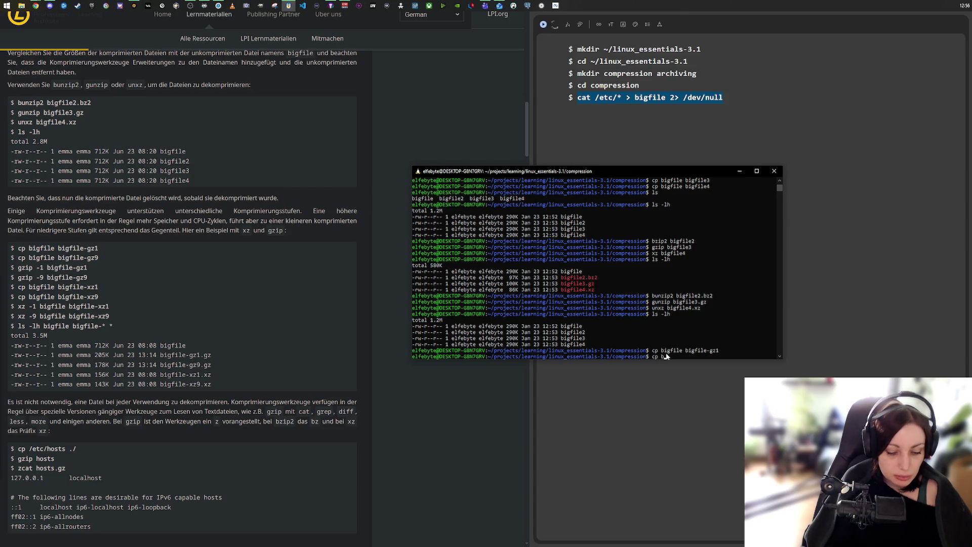
type("igfile bigfile-gz1")
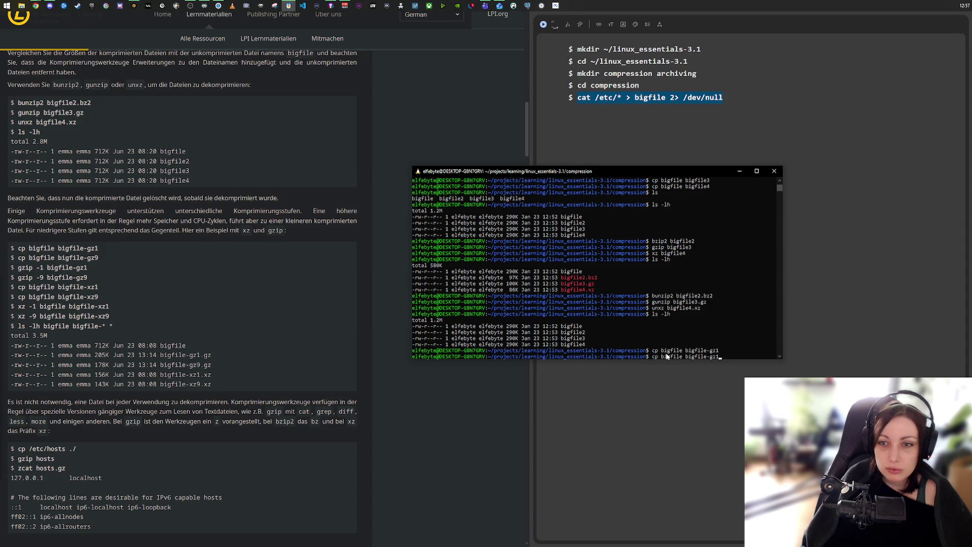
key("BackSpace")
type("9")
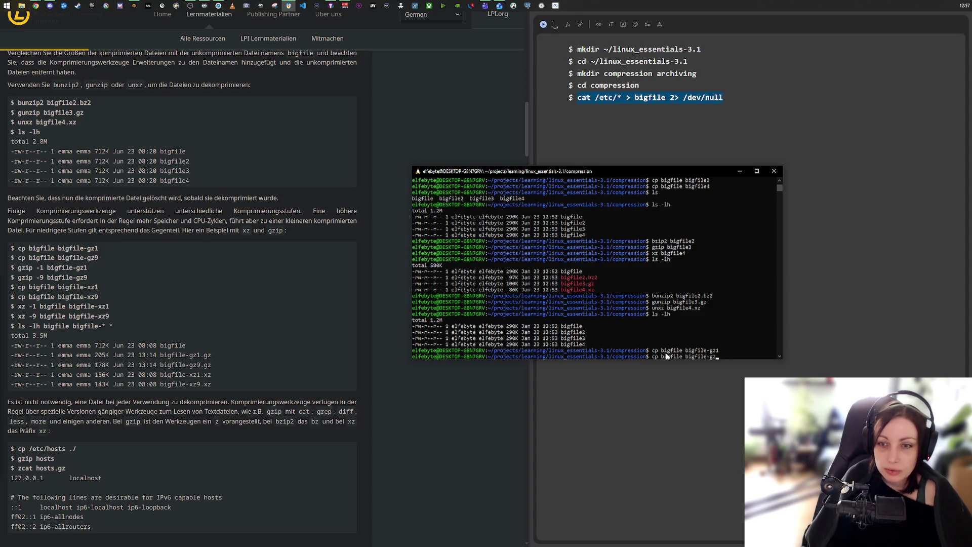
key("Return")
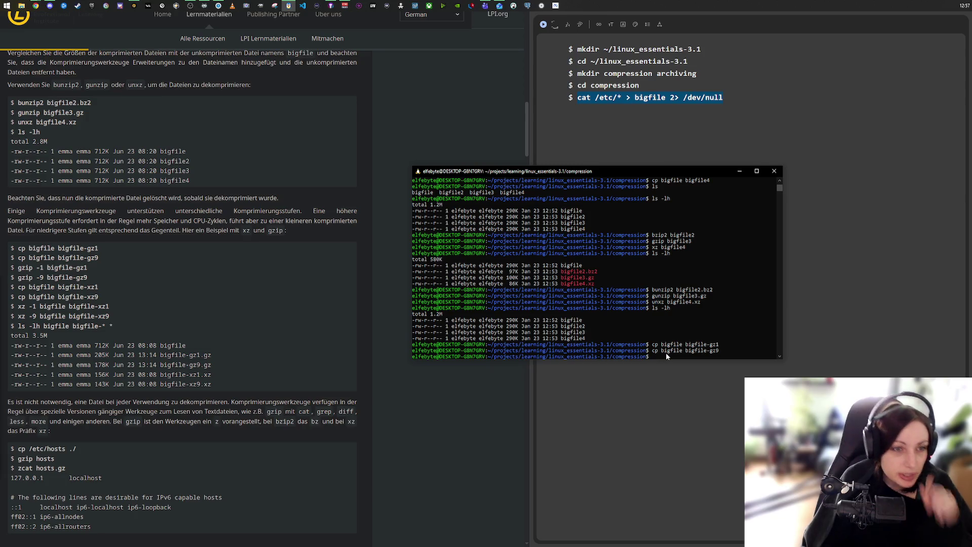
- Compress bigfile-gz1 at level 1 with 'gzip -1 bigfile-gz1'
type("gzip ")
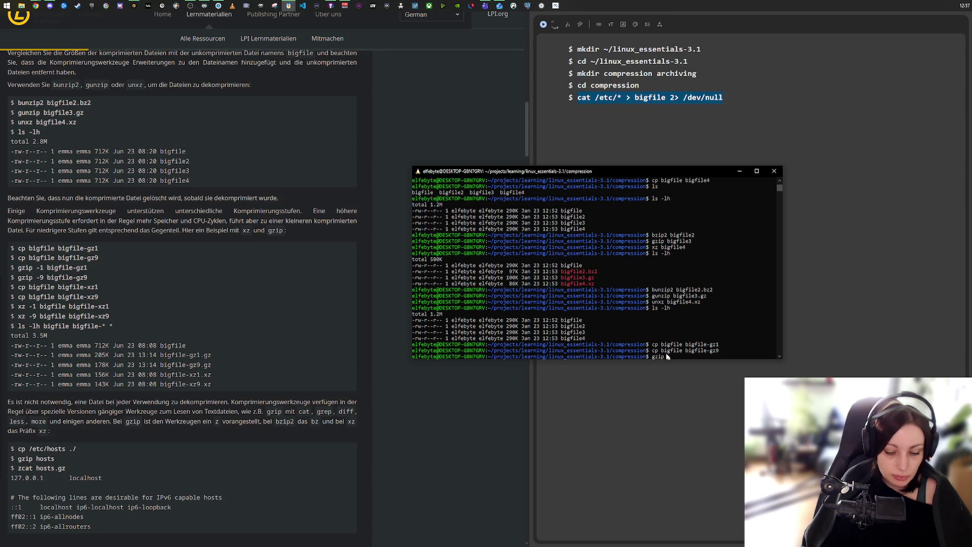
type("-1")
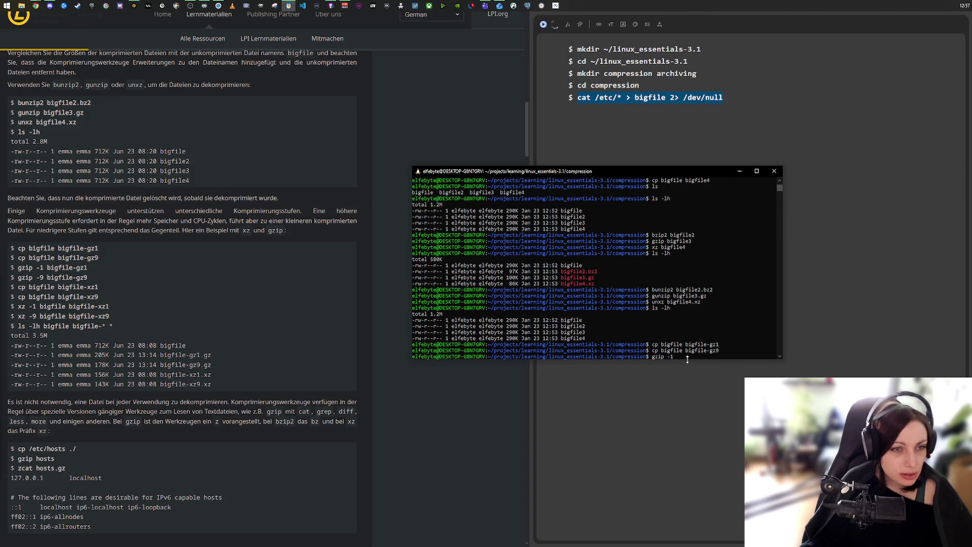
type("big")
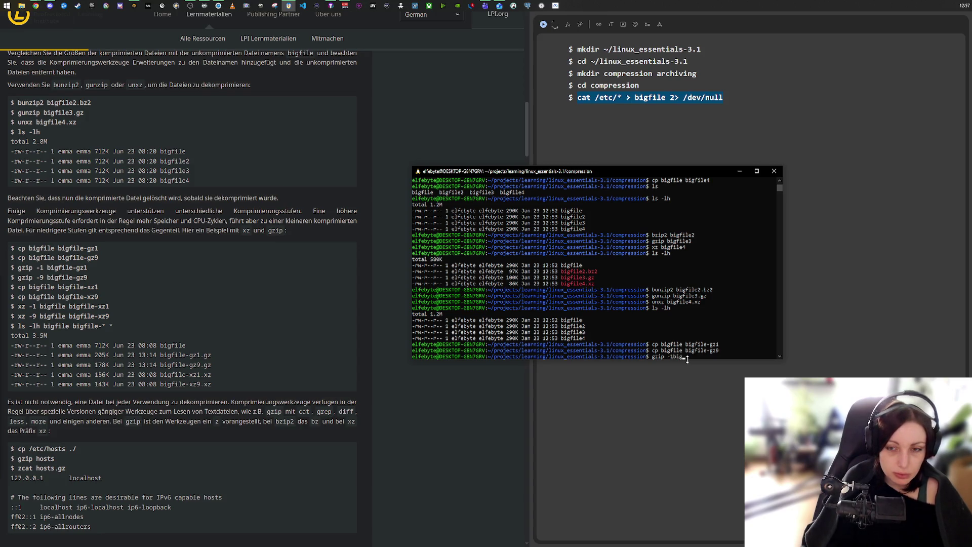
key("BackSpace")
key("BackSpace")
key("BackSpace")
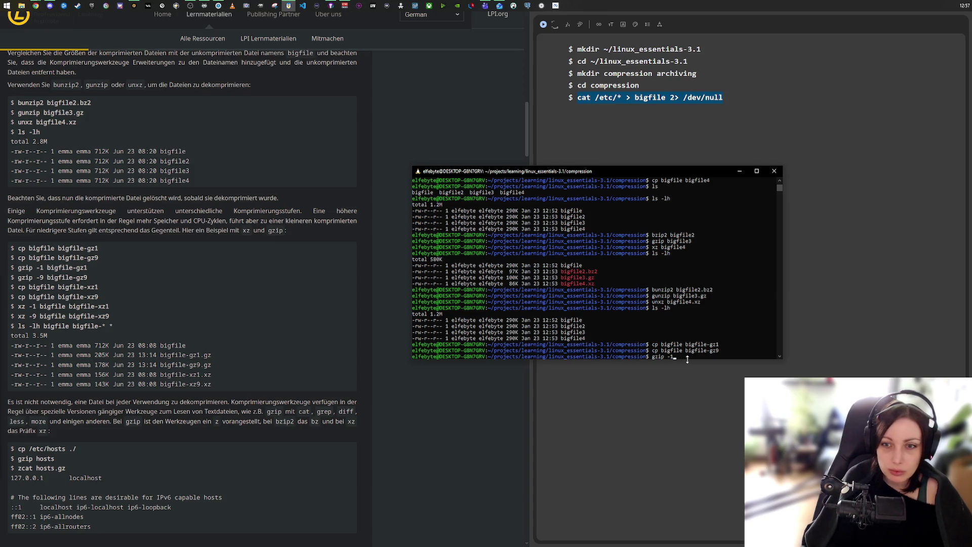
type(" bigfil")
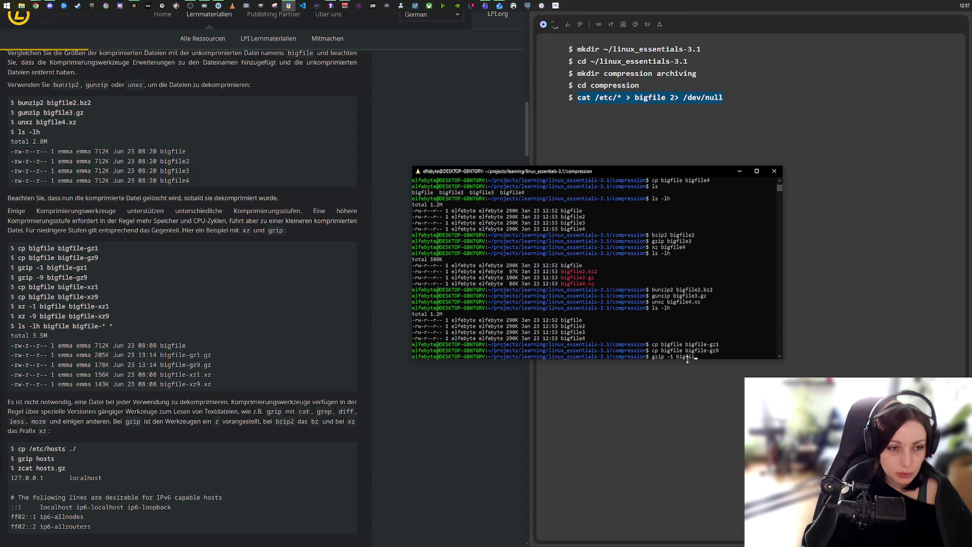
type("e-")
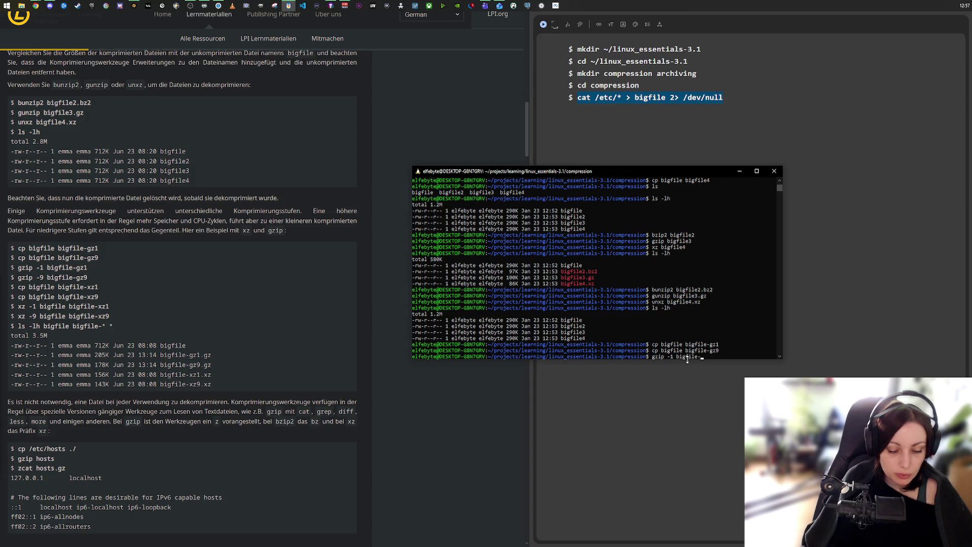
type("gz1")
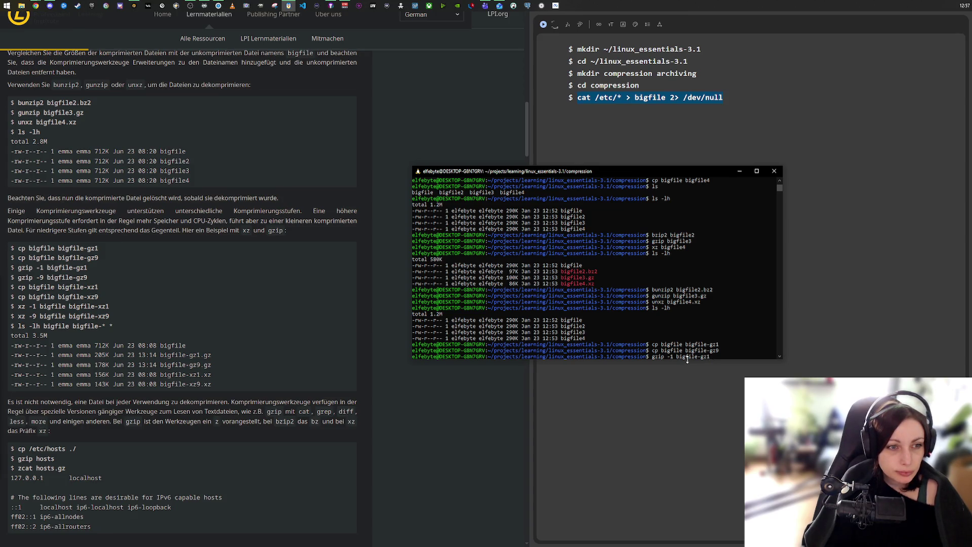
key("Return")
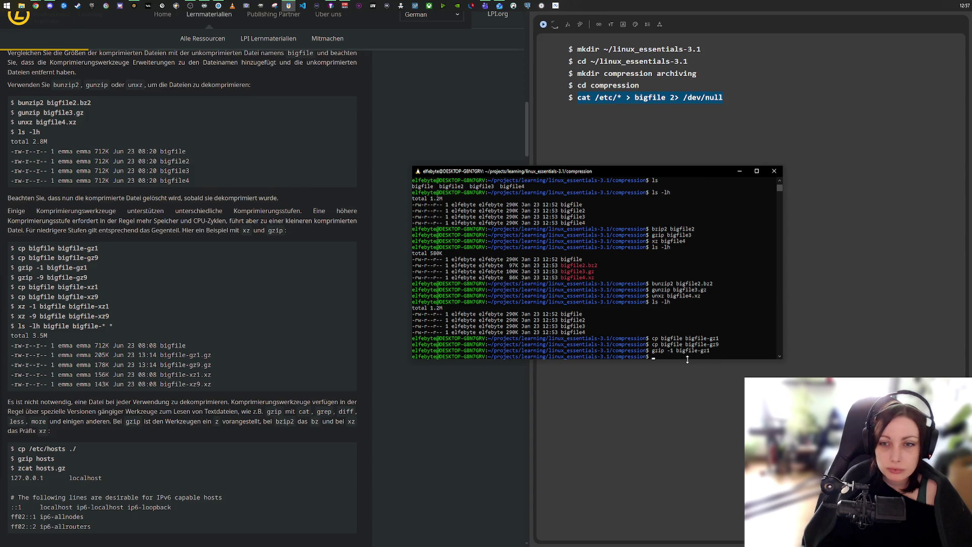
- Compress bigfile-gz9 at level 9 with 'gzip -9 bigfile-gz9' and list the folder
key("Up")
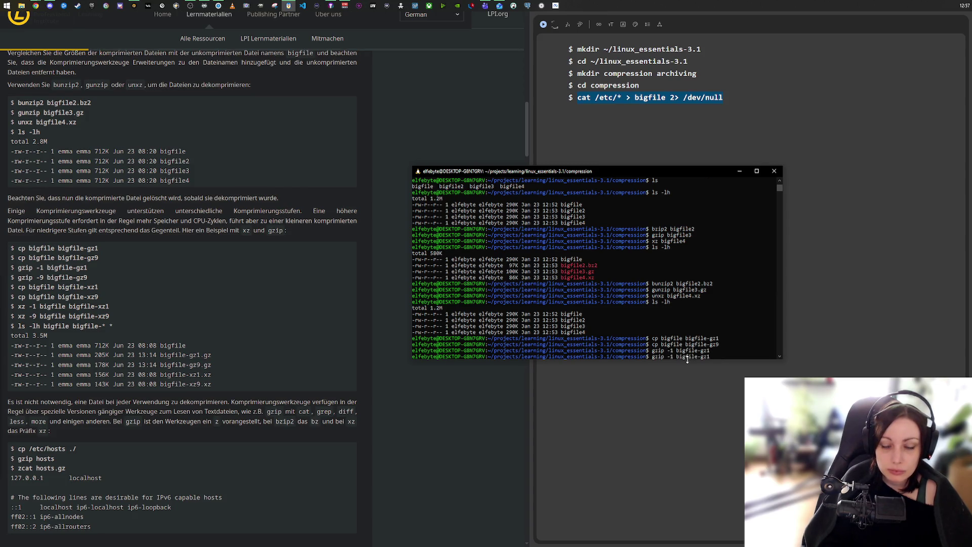
key("BackSpace")
type("9")
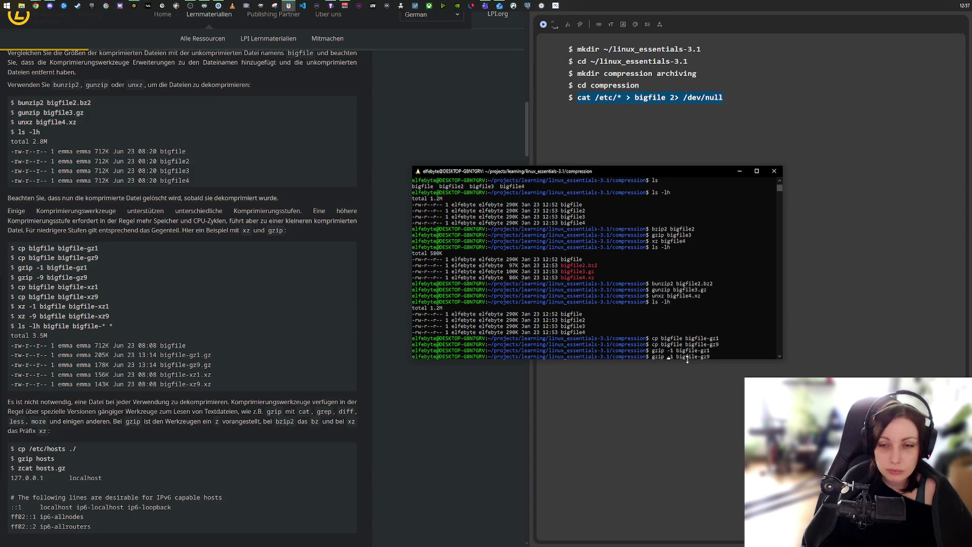
key("Delete")
type("9")
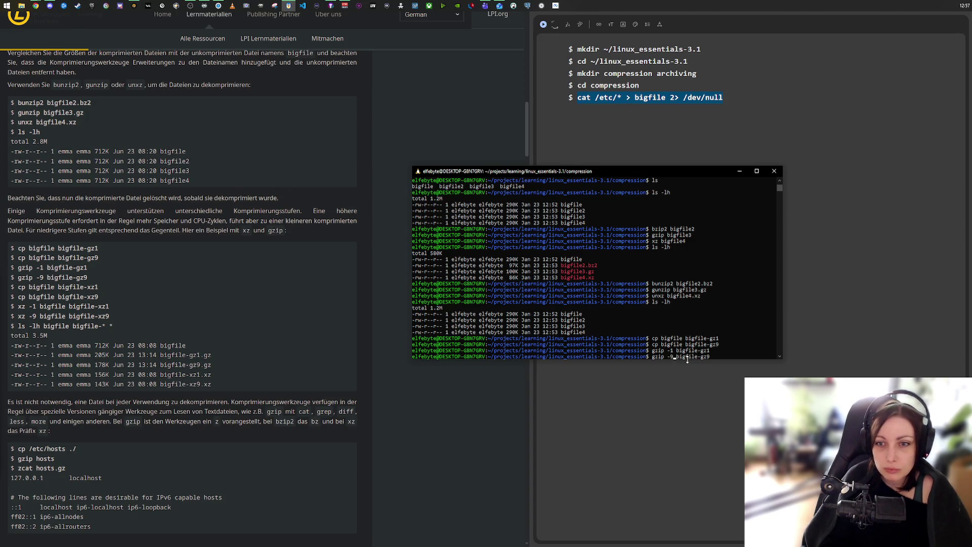
key("Return")
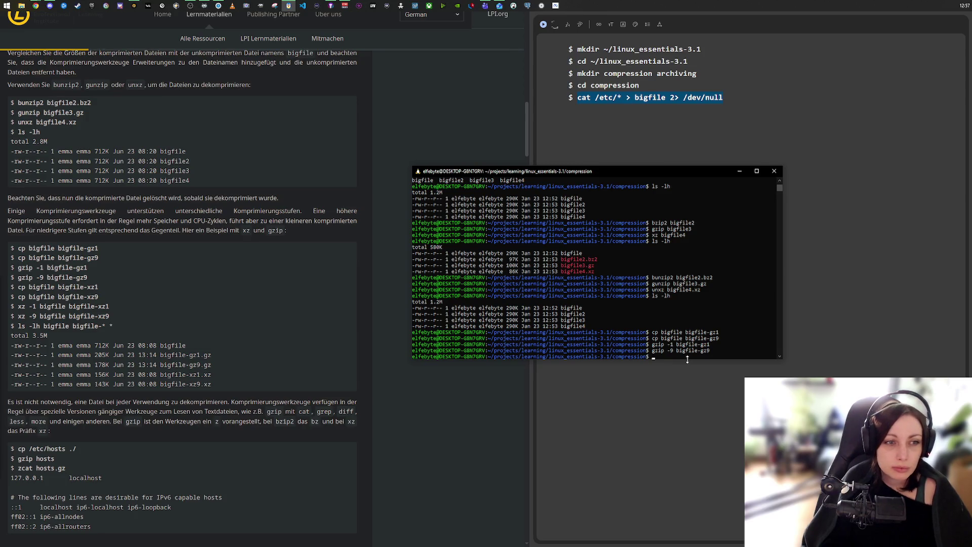
type("ls")
key("Return")
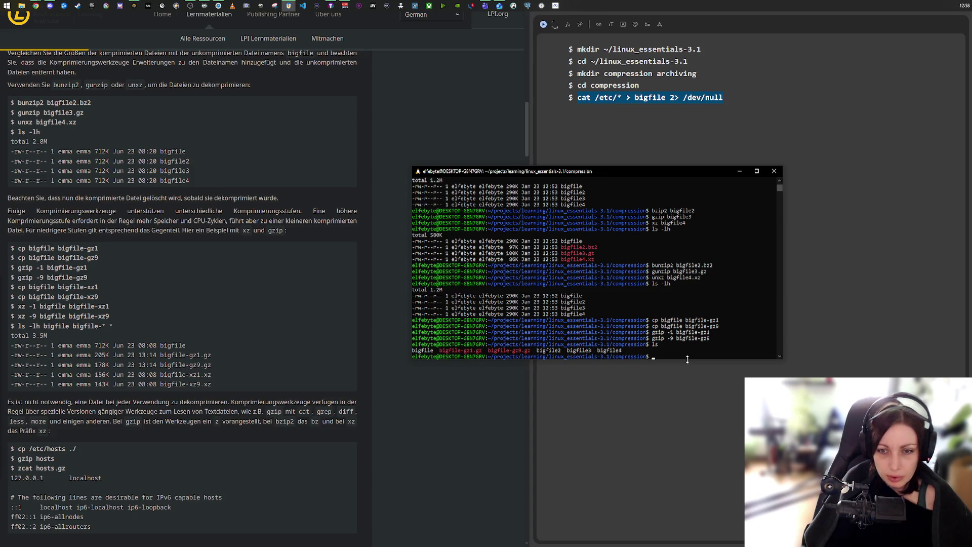
- List files with 'ls -lh' and compare bigfile-gz1.gz (111K) against bigfile-gz9.gz (99K)
type("ls -lh")
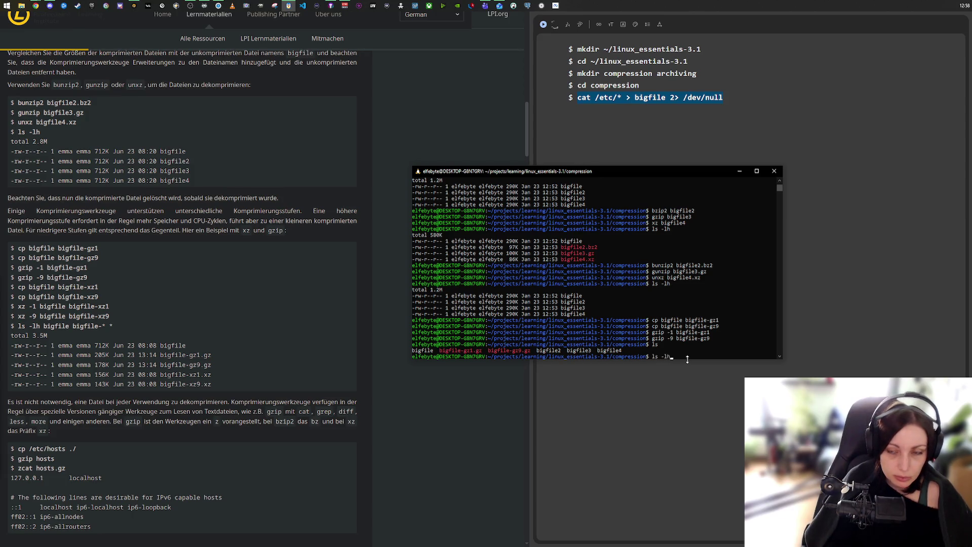
key("Return")
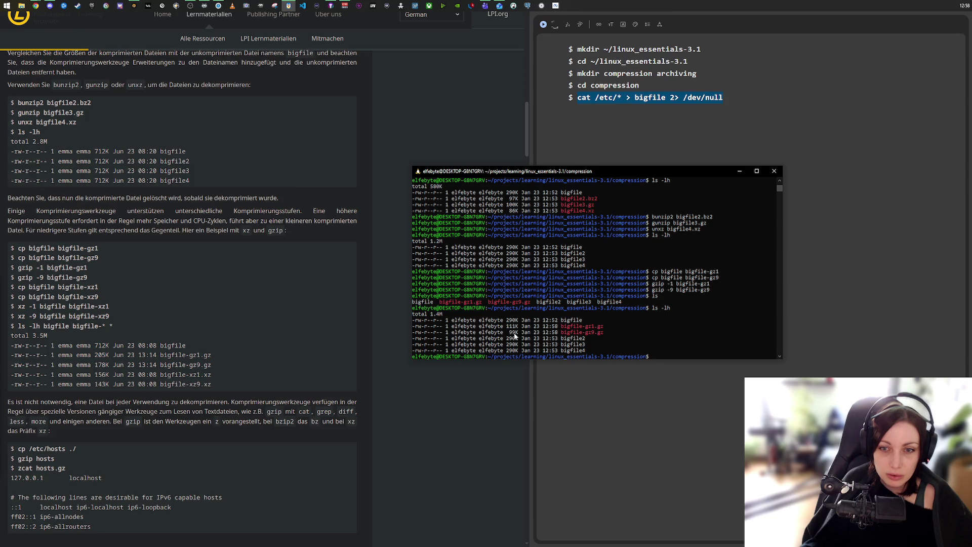
left_click(511, 327)
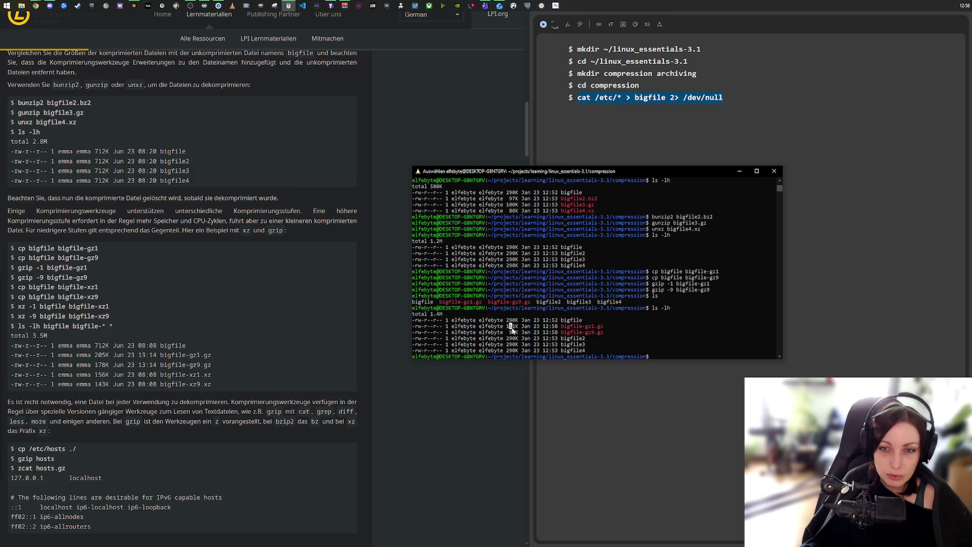
left_click(511, 333)
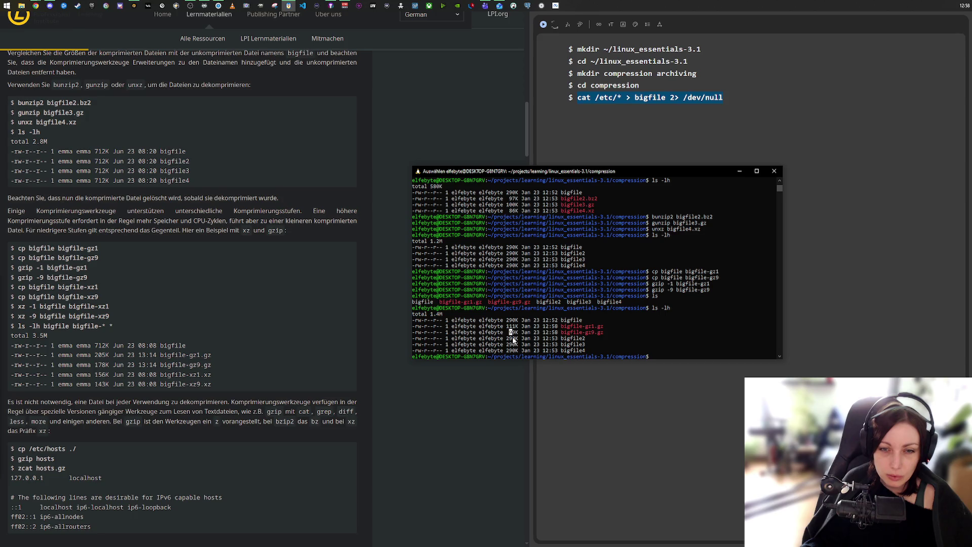
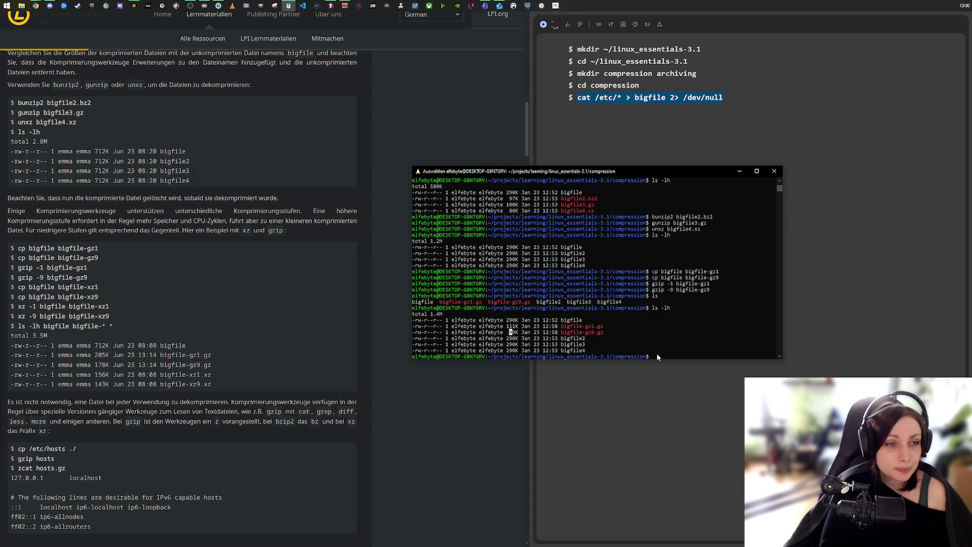
- Copy bigfile to bigfile-xz1 and bigfile-xz9, and briefly highlight the 99K size of bigfile-gz9.gz
type("c")
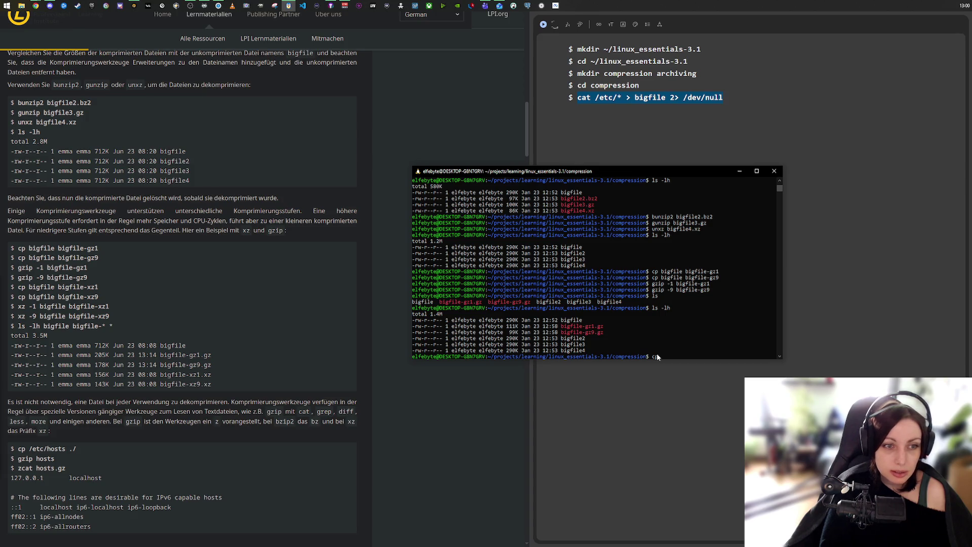
type("p bigfile")
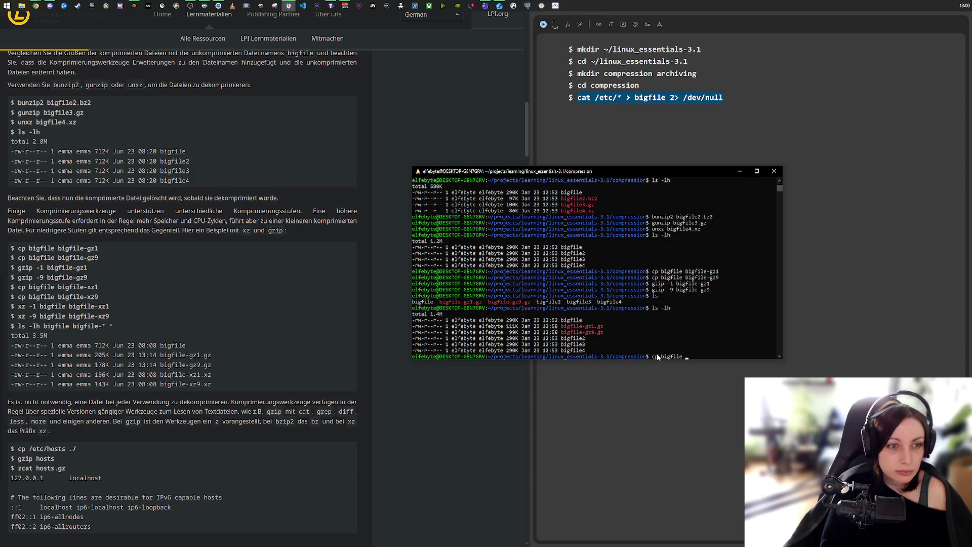
type(" big")
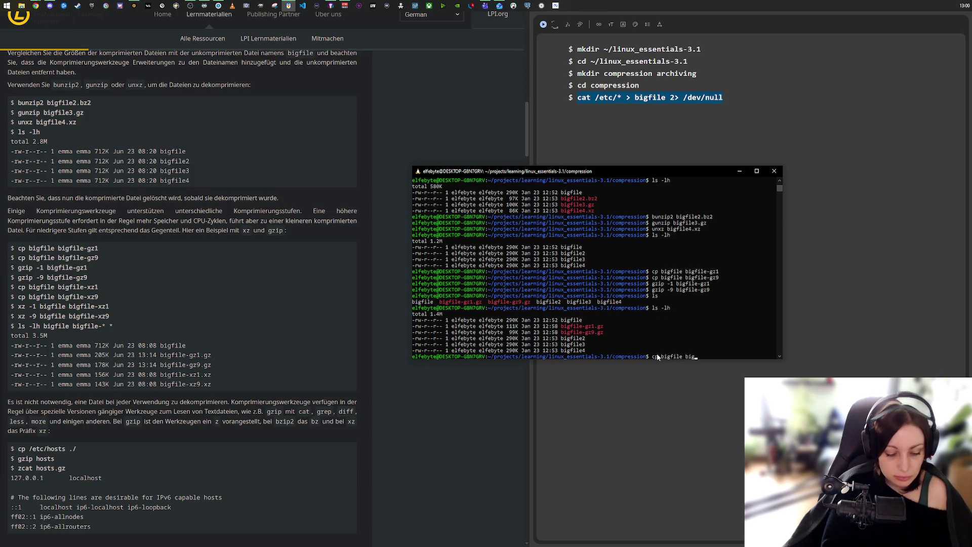
type("file-xz1")
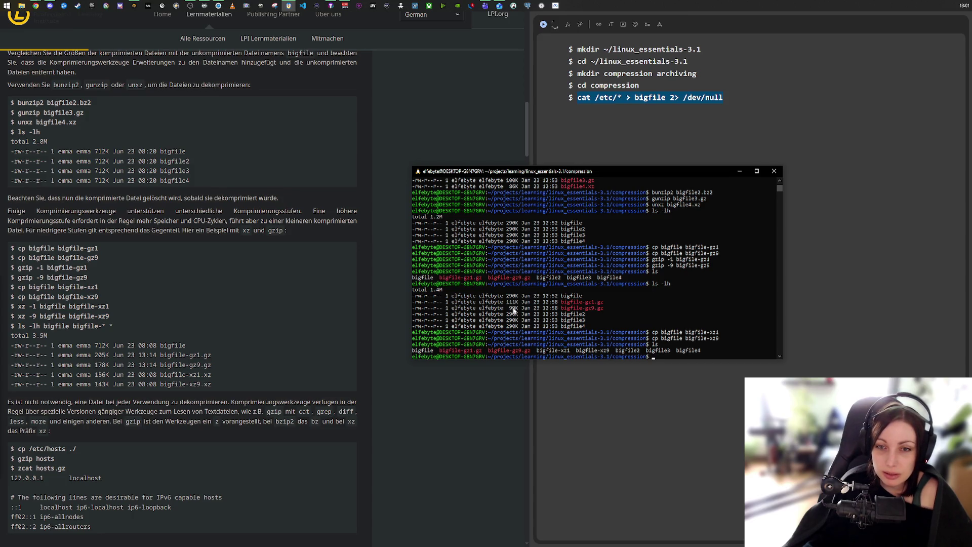
left_click_drag(510, 308, 520, 310)
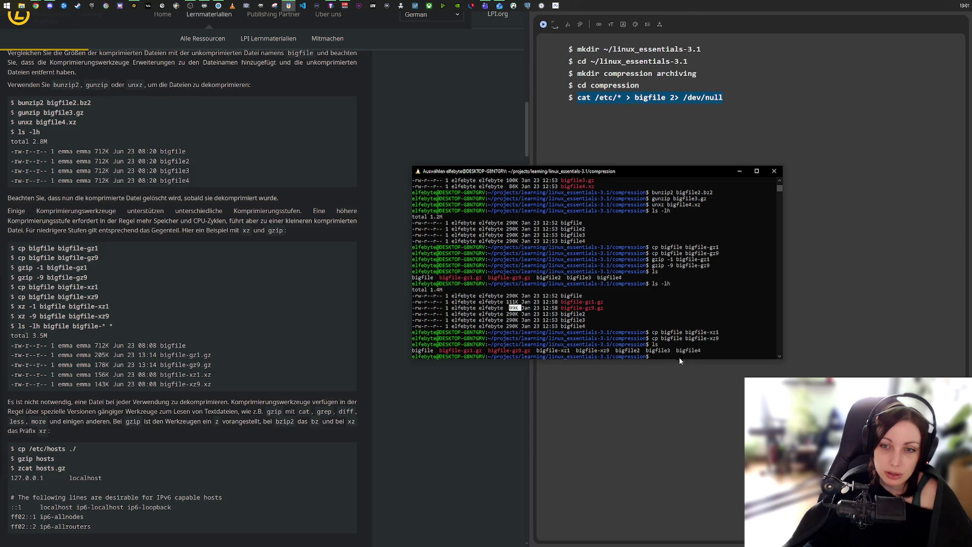
left_click(664, 358)
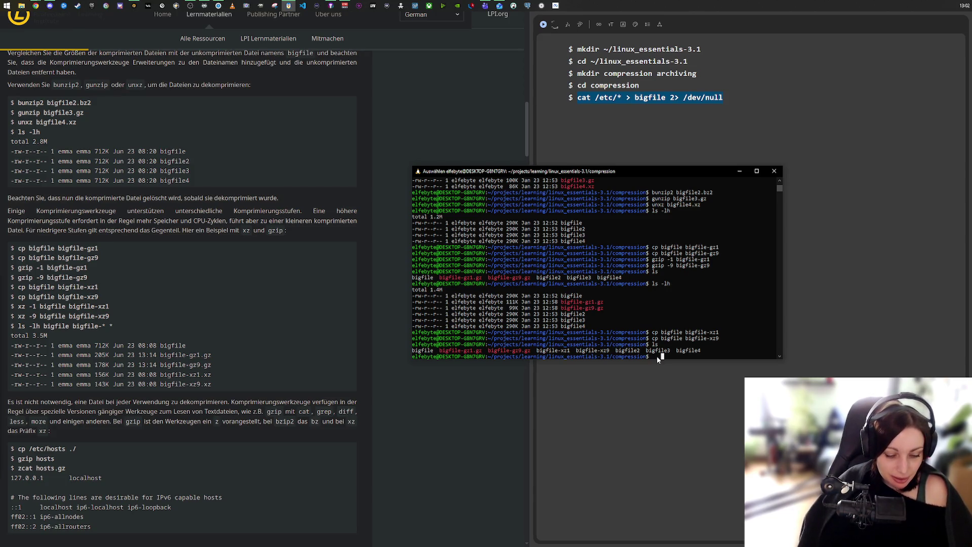
type("xz")
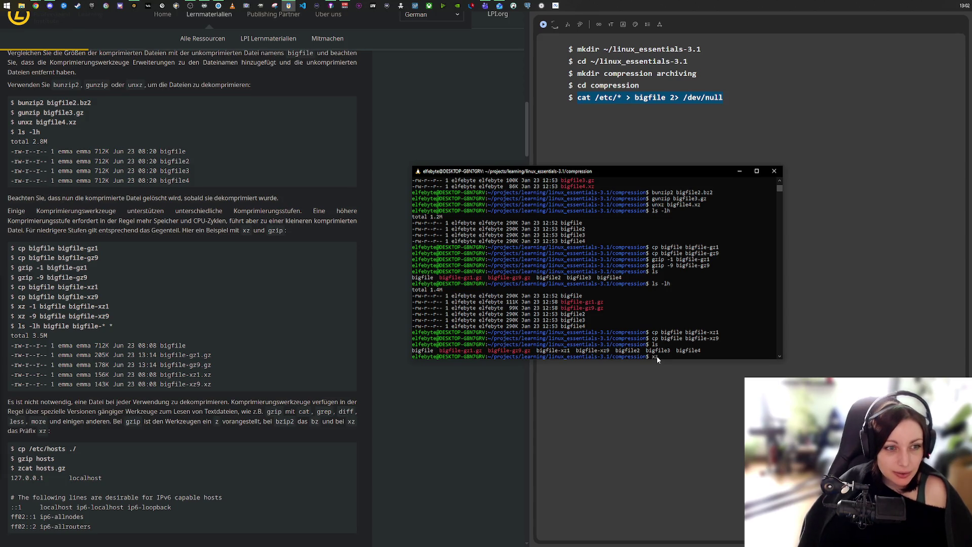
type(" -1 ")
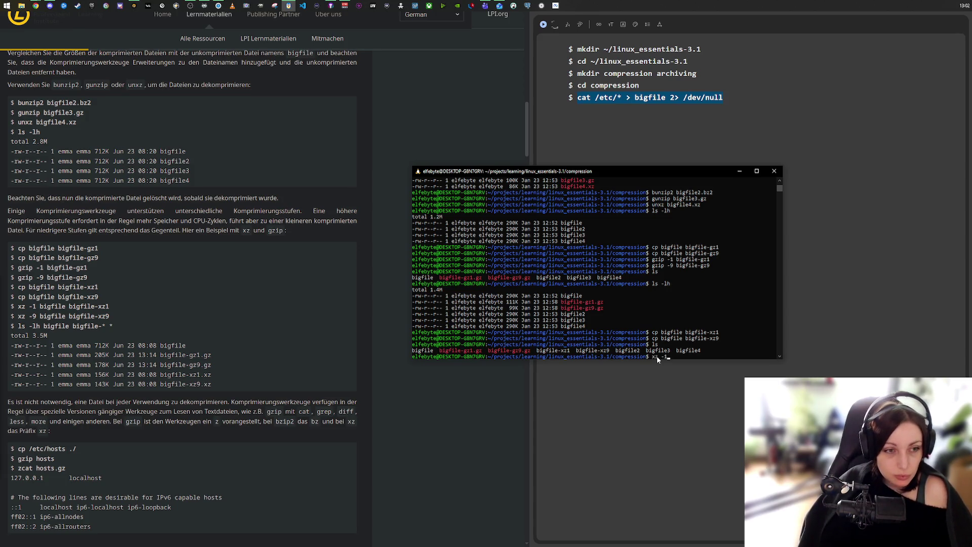
type("bif")
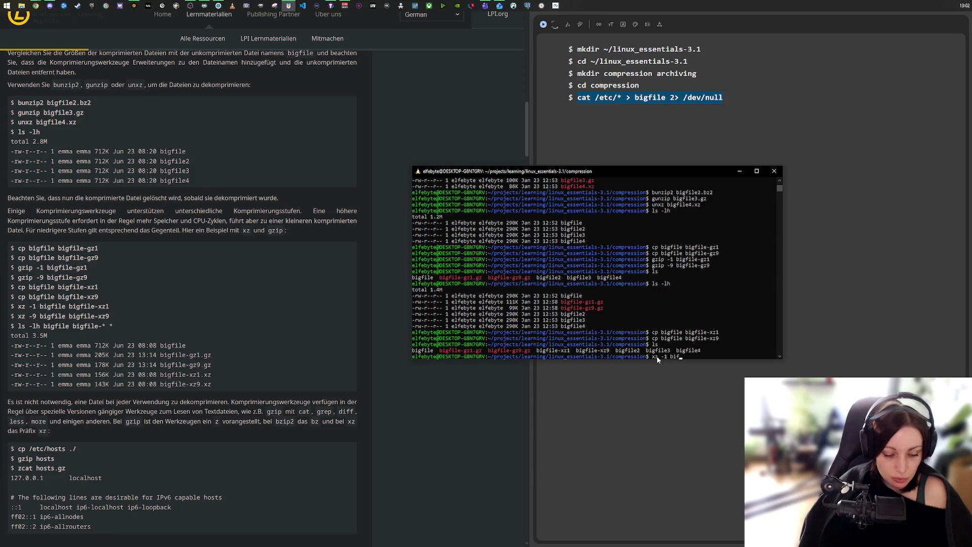
key("BackSpace")
type("gfile-")
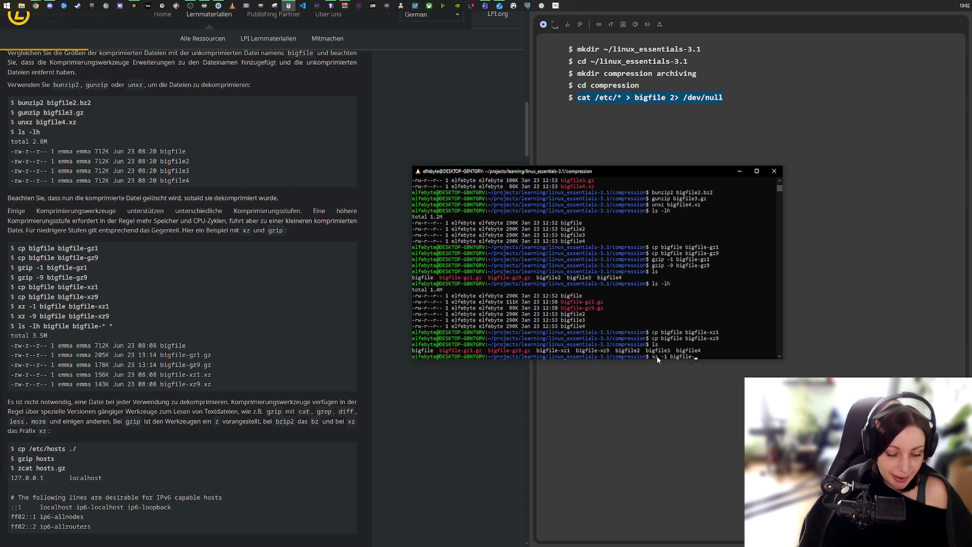
- Compress bigfile-xz1 with xz level 1 and bigfile-xz9 with xz level 9
type("xz1")
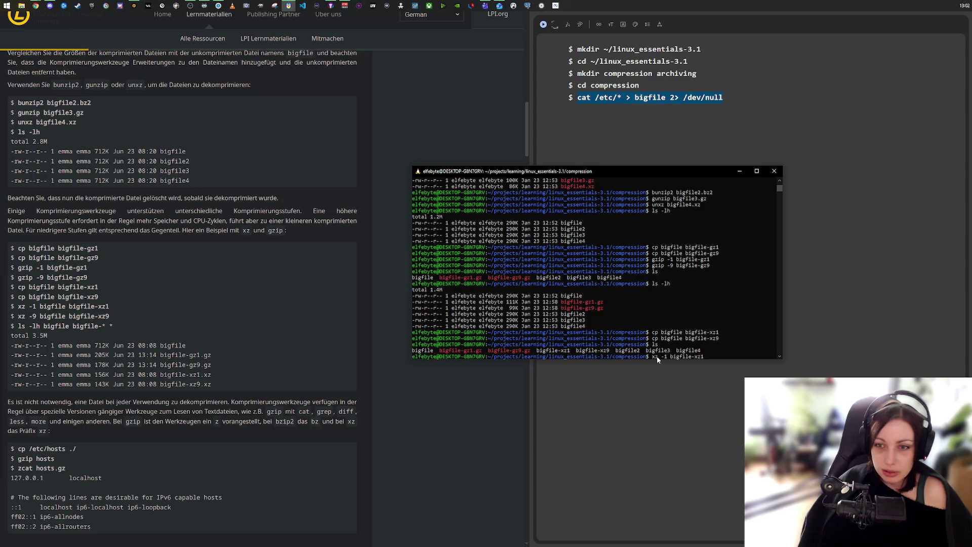
key("Return")
key("Up")
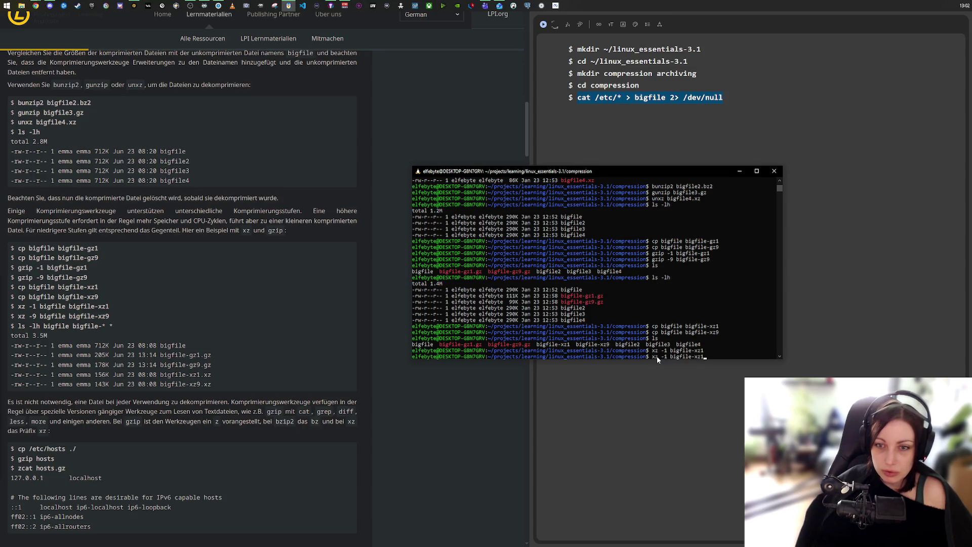
key("BackSpace")
type("9")
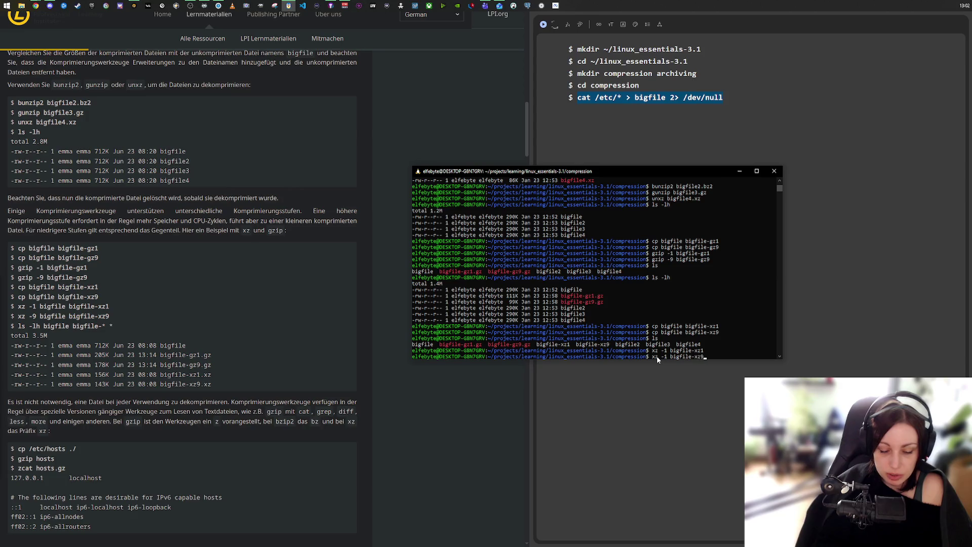
key("Left")
key("Left")
key("Left")
key("BackSpace")
type("9")
key("Return")
- List the folder with ls -lh and mark the 91K and 86K .xz sizes
type("ls -lh")
key("Return")
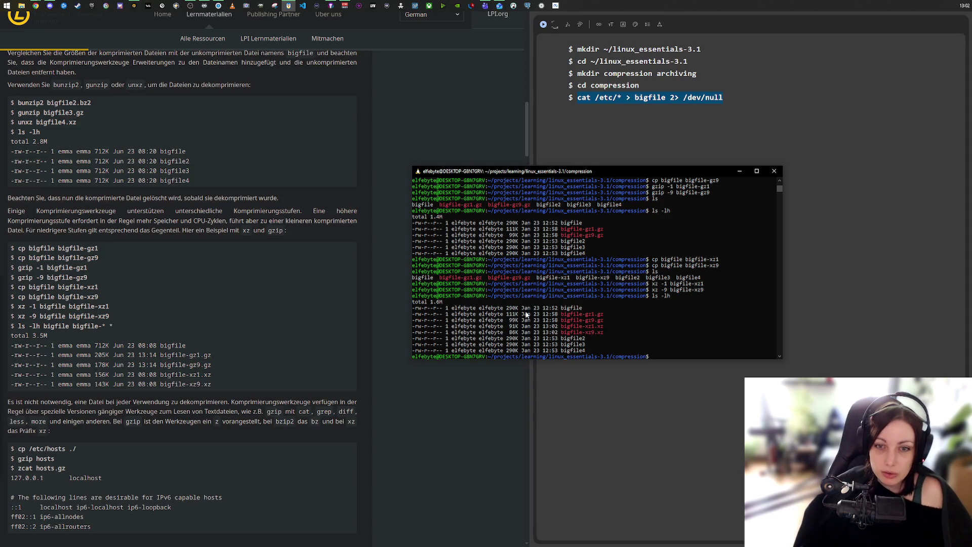
left_click(514, 327)
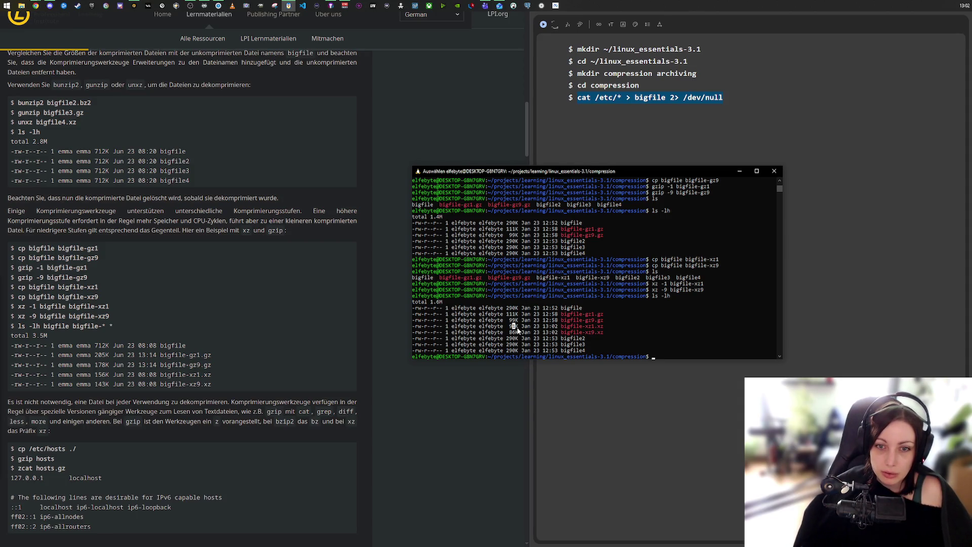
double_click(514, 332)
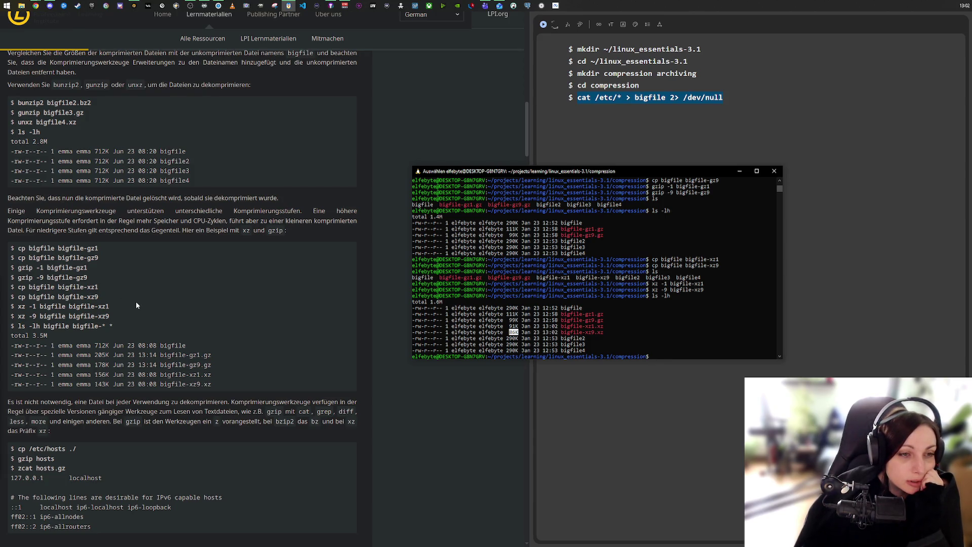
scroll(135, 305, "up", 3)
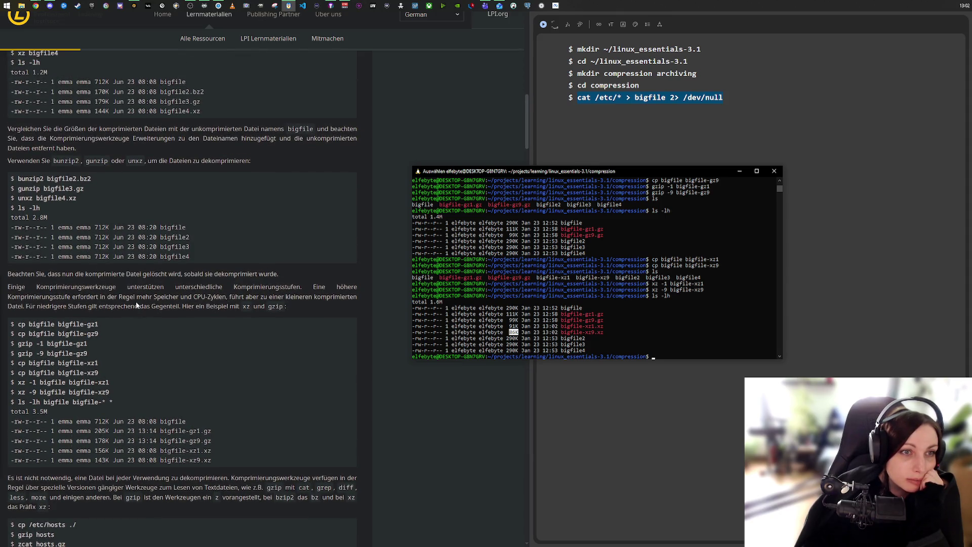
- Scroll the LPI page down to the Archivierungswerkzeuge section on tar
scroll(136, 304, "down", 4)
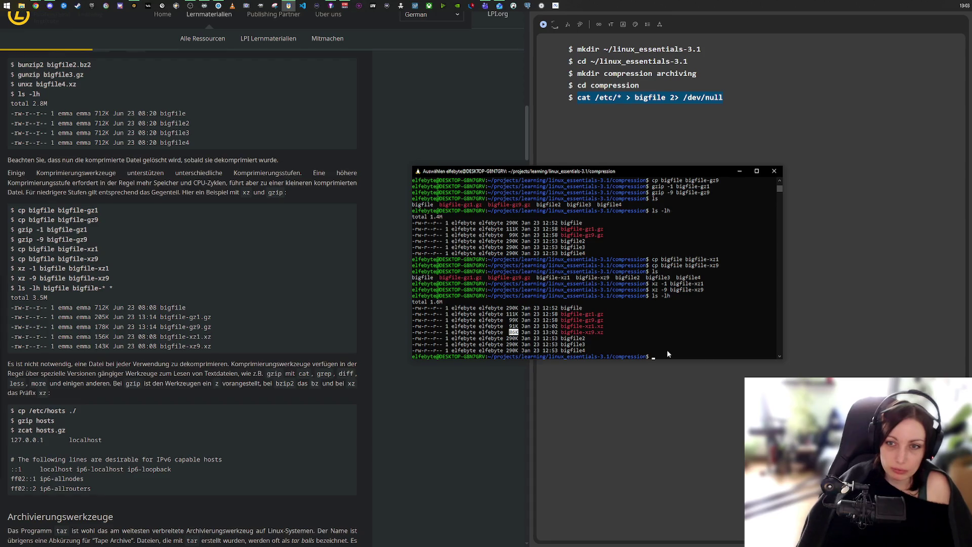
- Copy bigfile to bigfile-bzip2-1 and bigfile-bzip2-9
type("cp ")
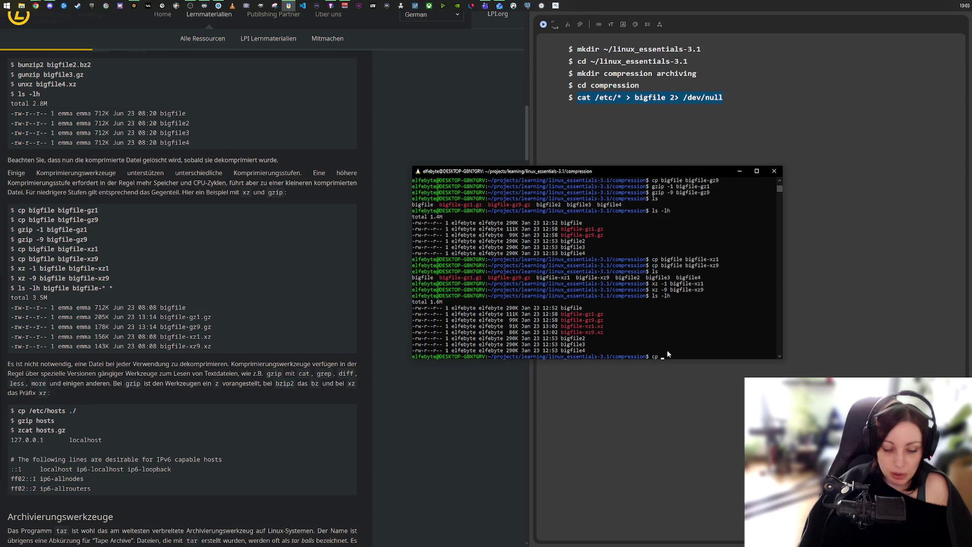
type("bigfile  ")
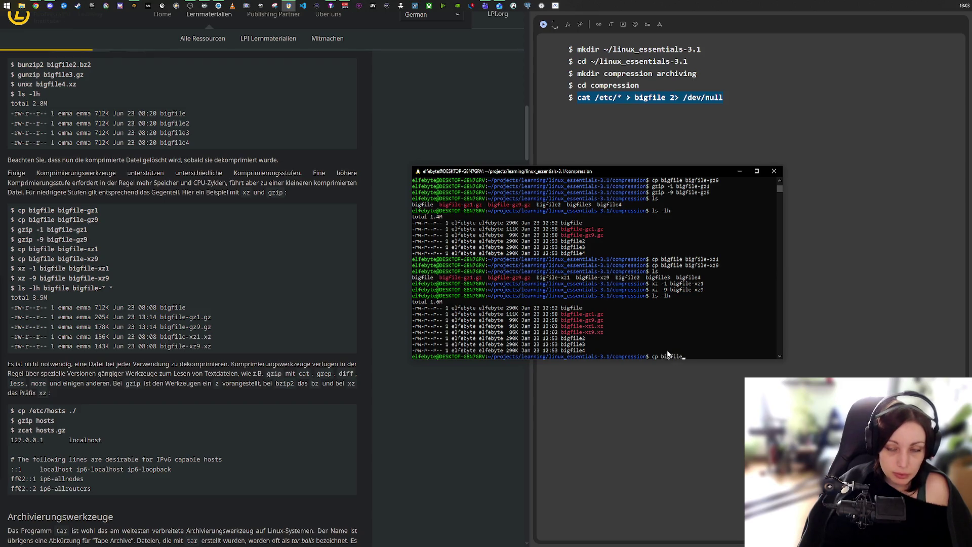
type("bigfile")
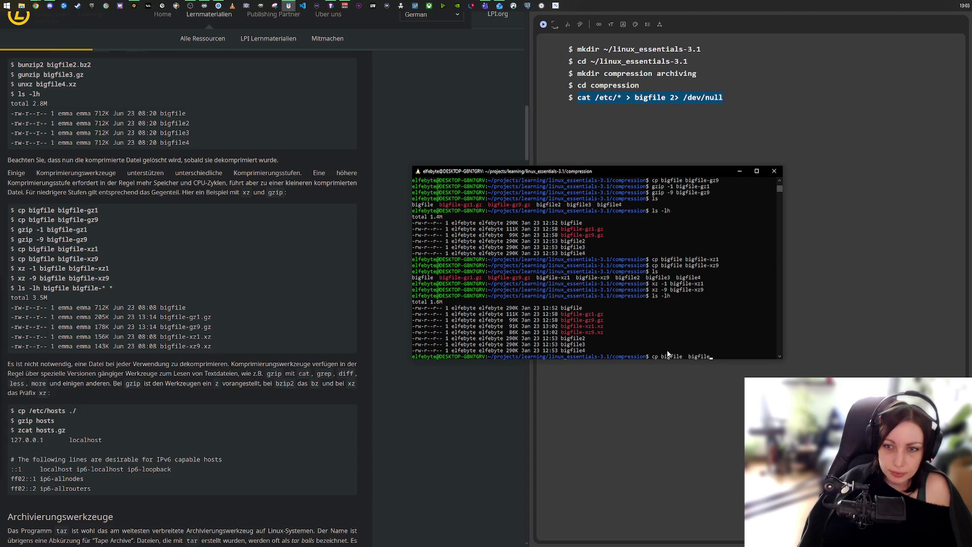
type("-bzip1")
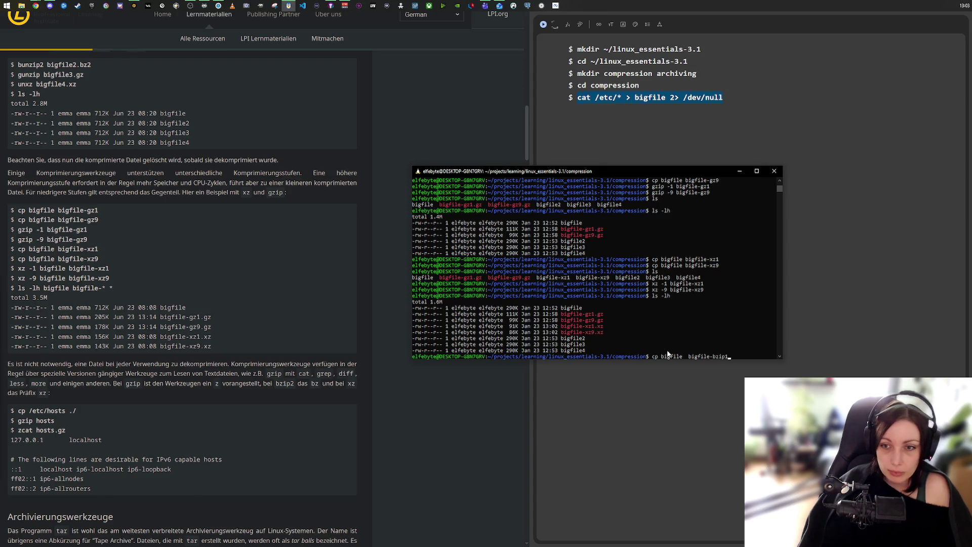
key("BackSpace")
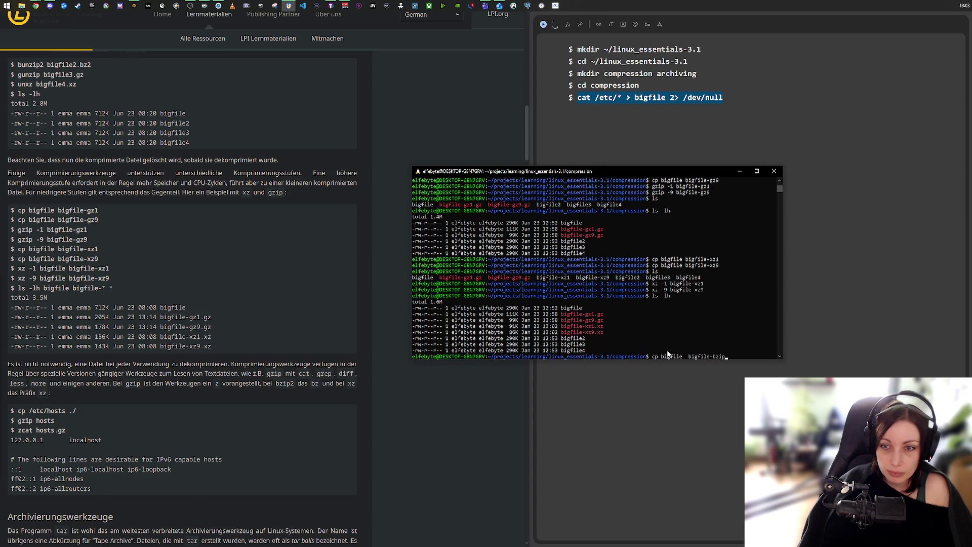
type("2-1")
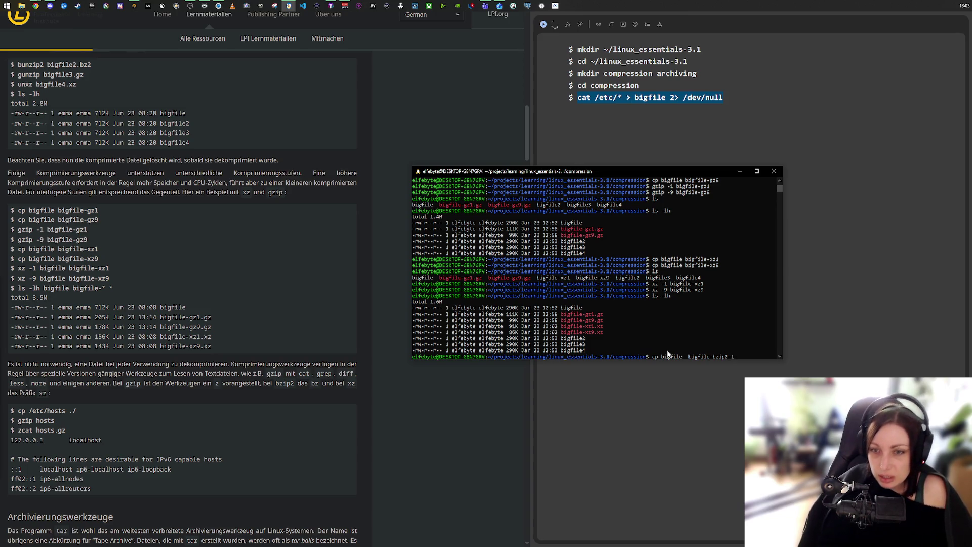
key("Return")
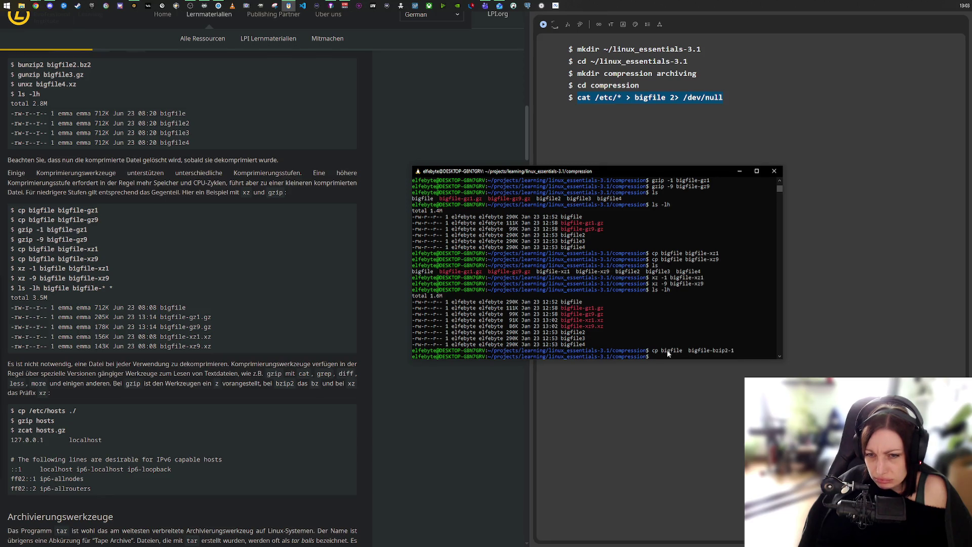
key("Up")
key("BackSpace")
type("9")
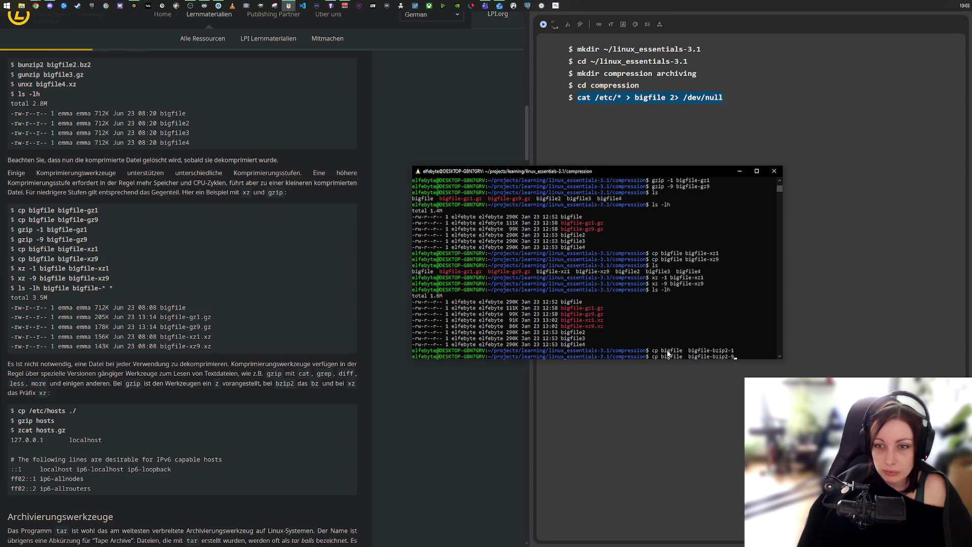
key("Return")
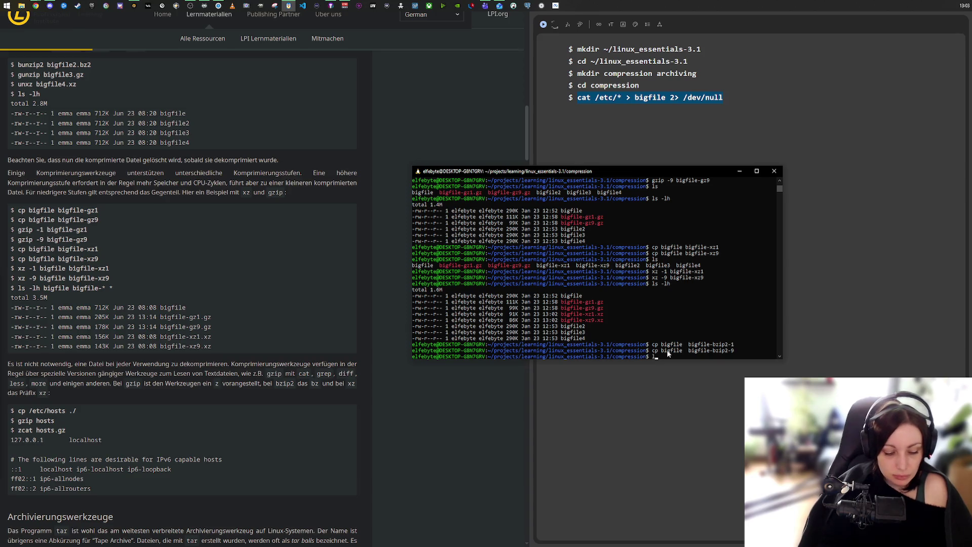
- List the folder plainly and with sizes, showing the two 290K copies
type("s")
key("Return")
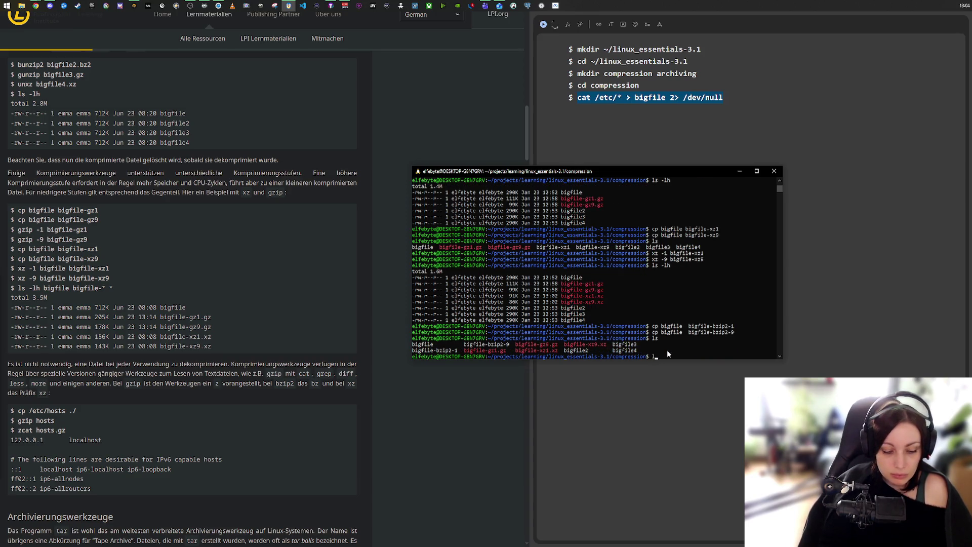
type("ls -lh")
type("s -lh")
key("Return")
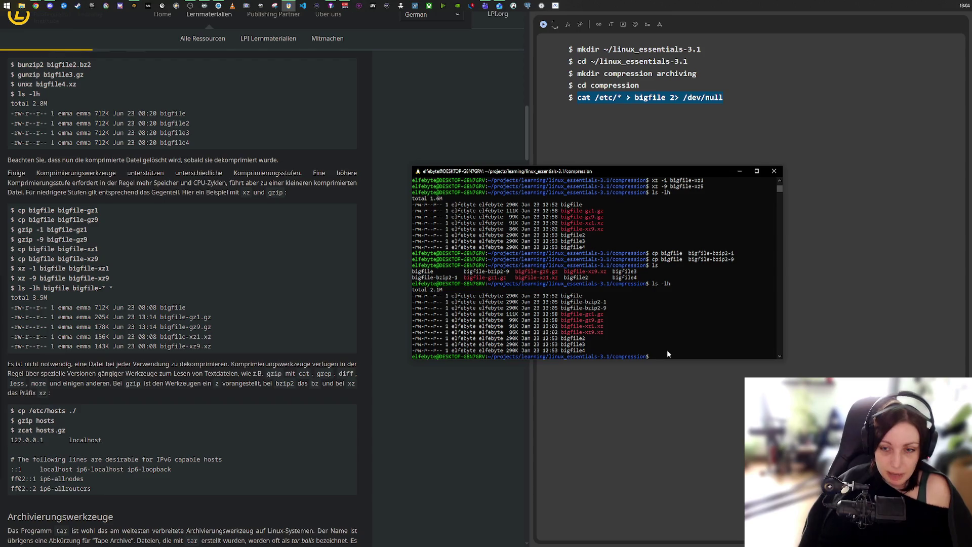
- Compress bigfile-bzip2-1 with bzip2 level 1 and bigfile-bzip2-9 with level 9
type("bzip2 -")
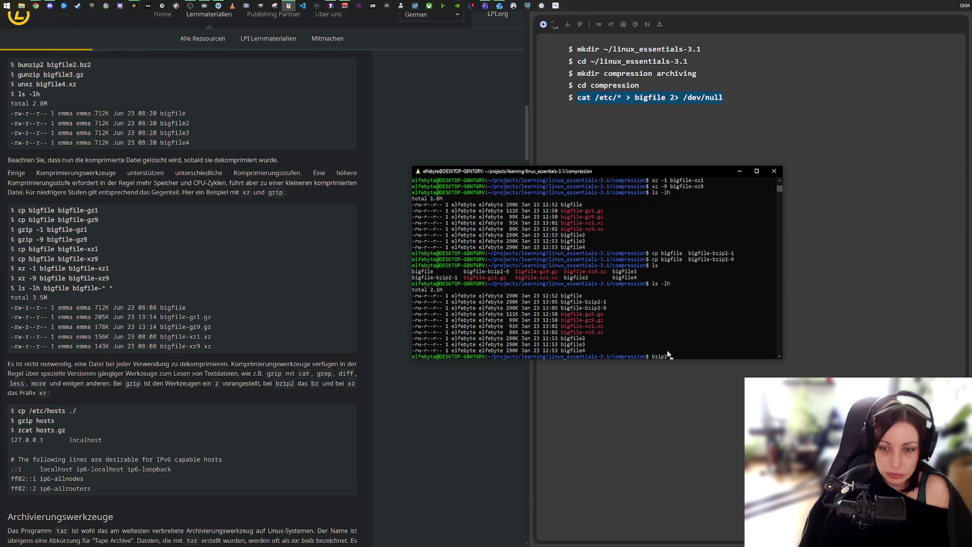
type("1 bigfil")
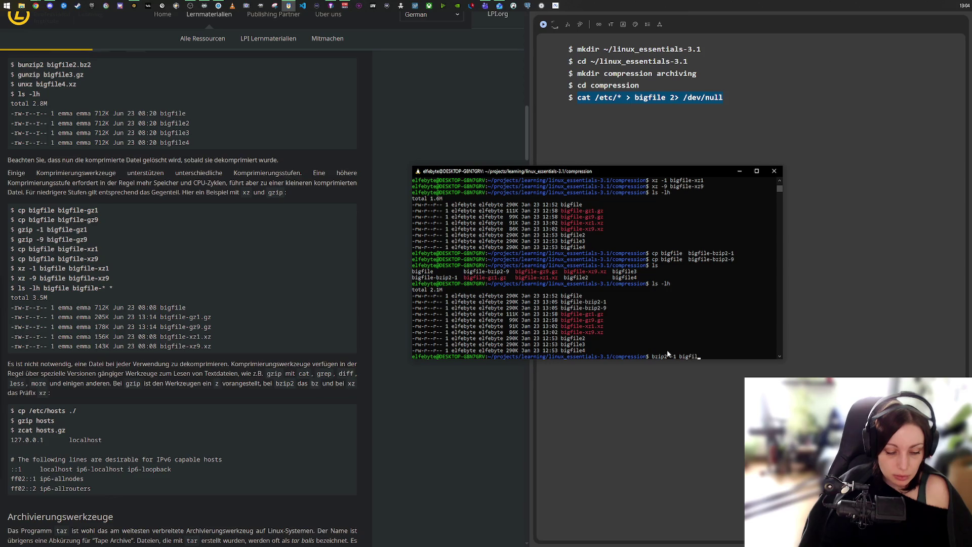
key("Tab")
type("-b")
key("Tab")
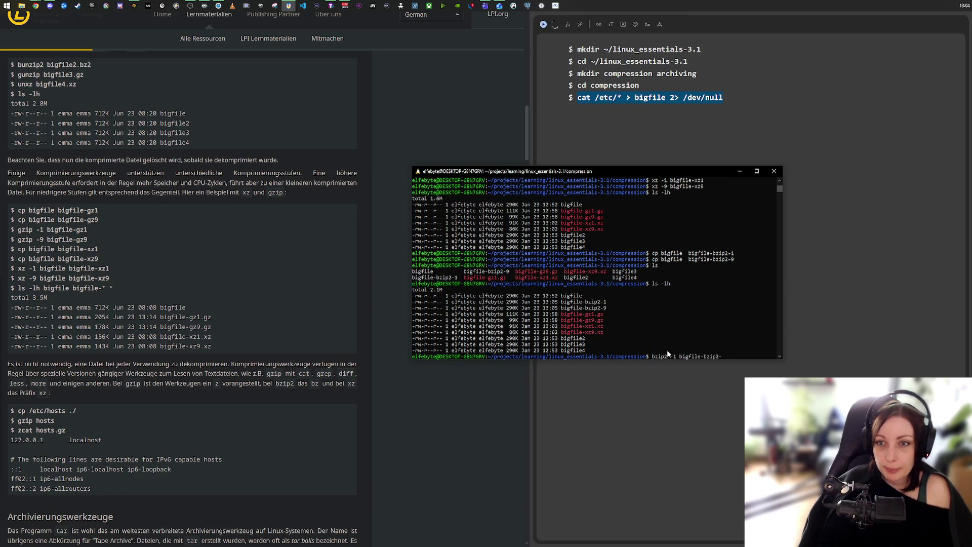
type("1")
key("Return")
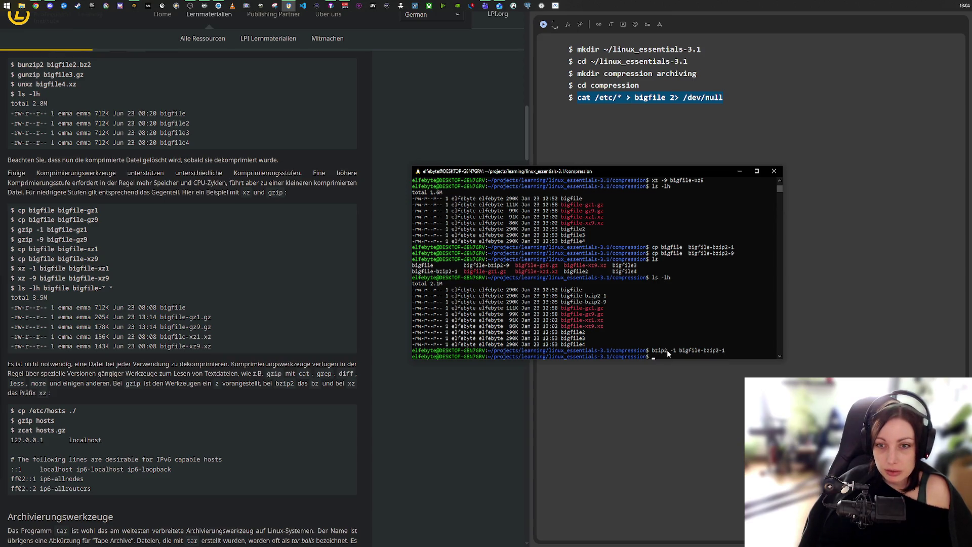
key("Up")
key("BackSpace")
type("9")
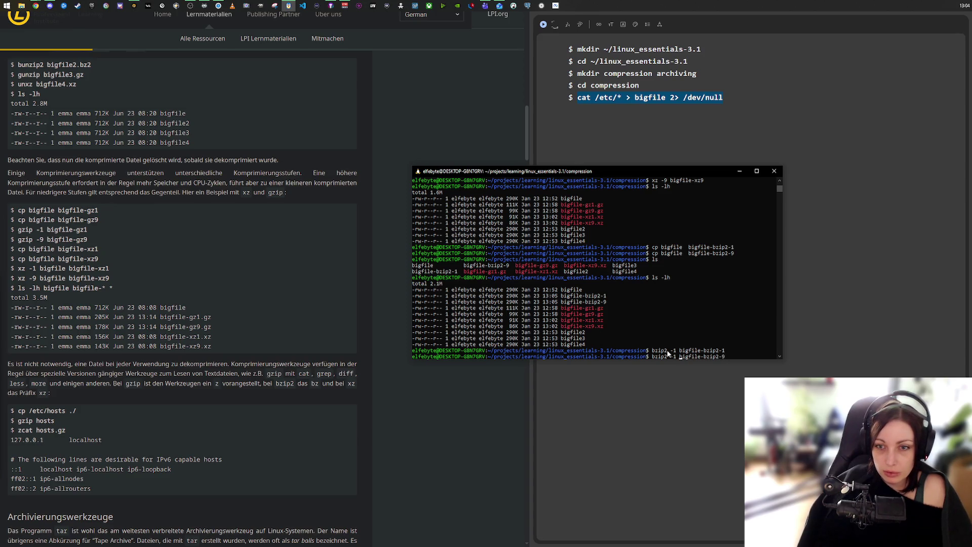
key("BackSpace")
type("9")
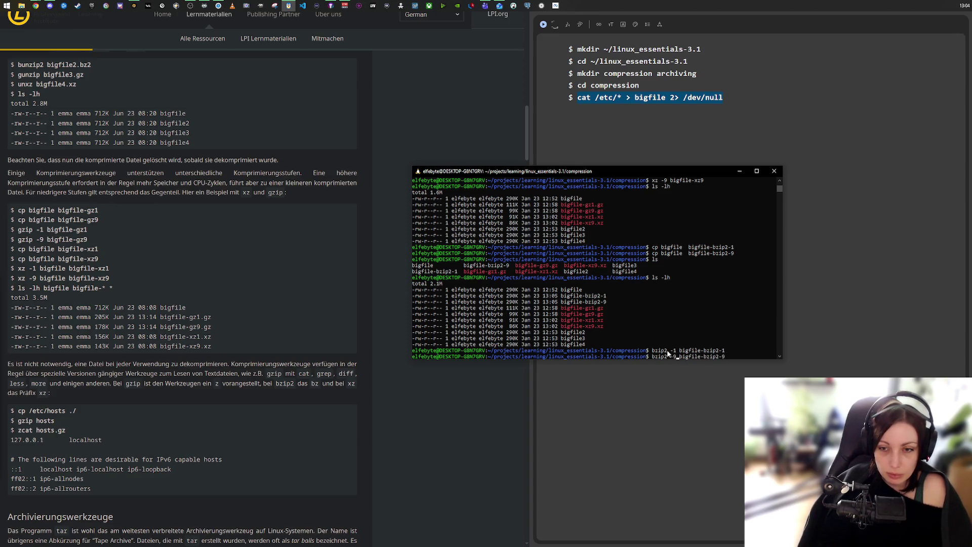
key("Return")
- List sizes with ls -lh and highlight the 97K of bigfile-bzip2-9.bz2
type("ls -lh")
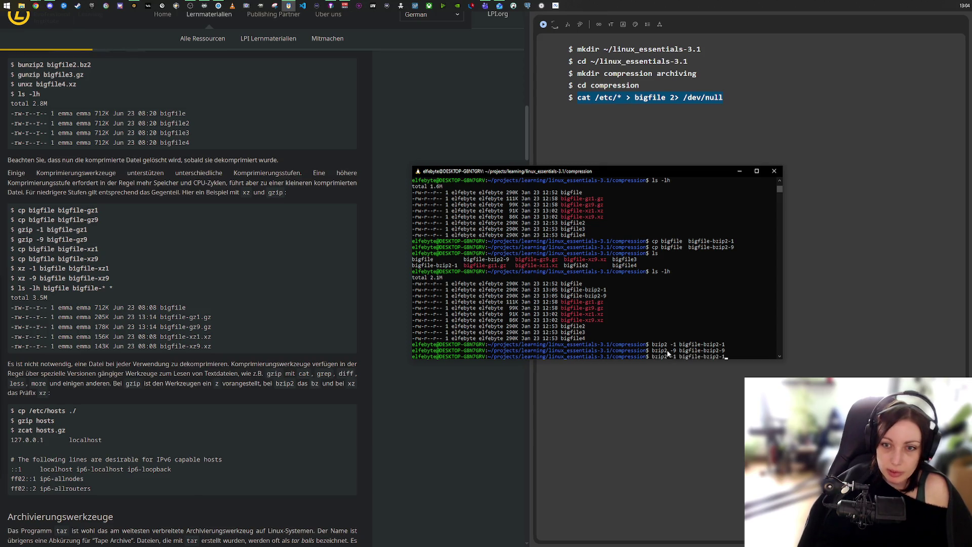
key("Return")
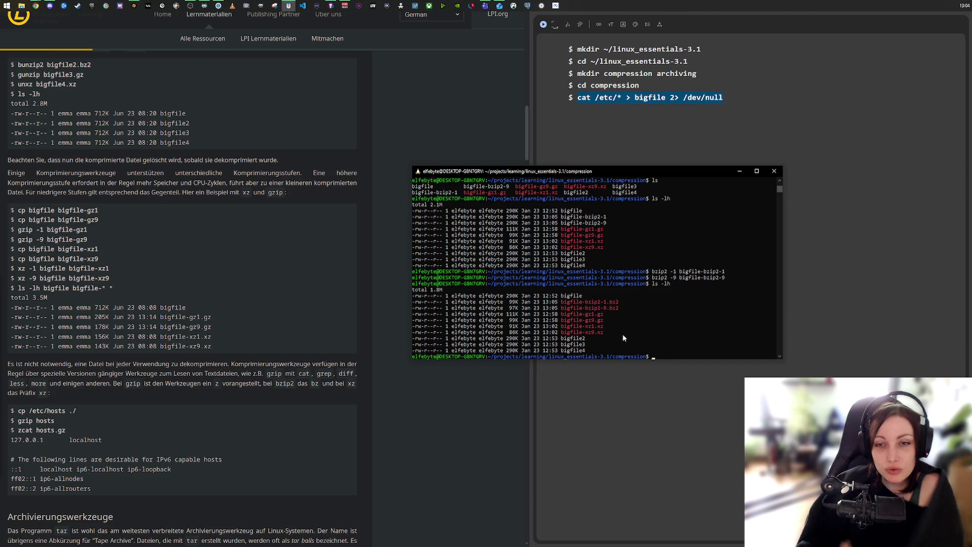
double_click(518, 308)
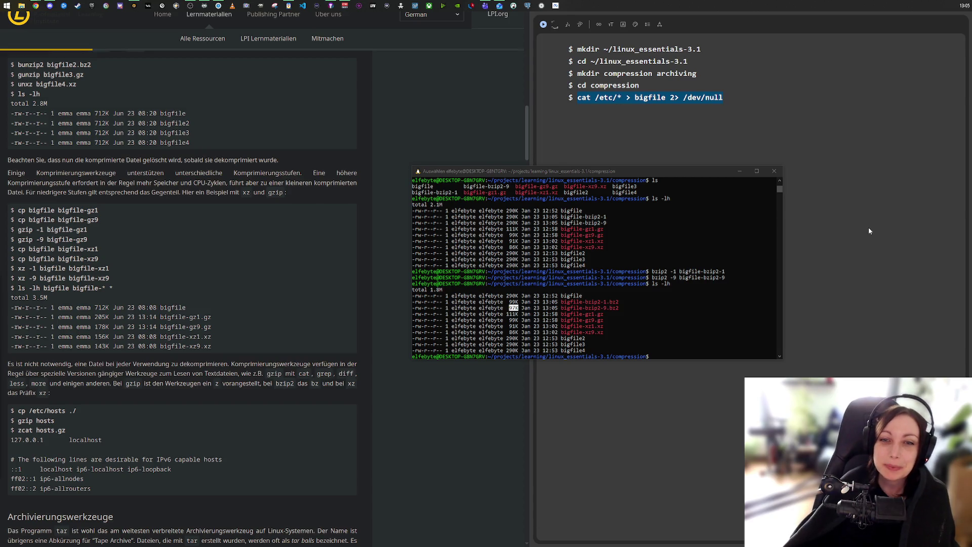
left_click(672, 323)
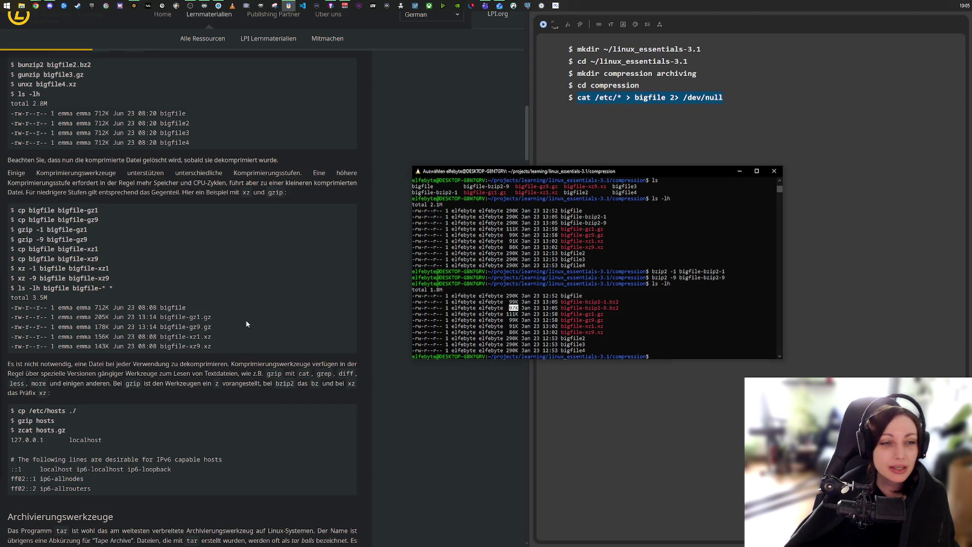
left_click(651, 322)
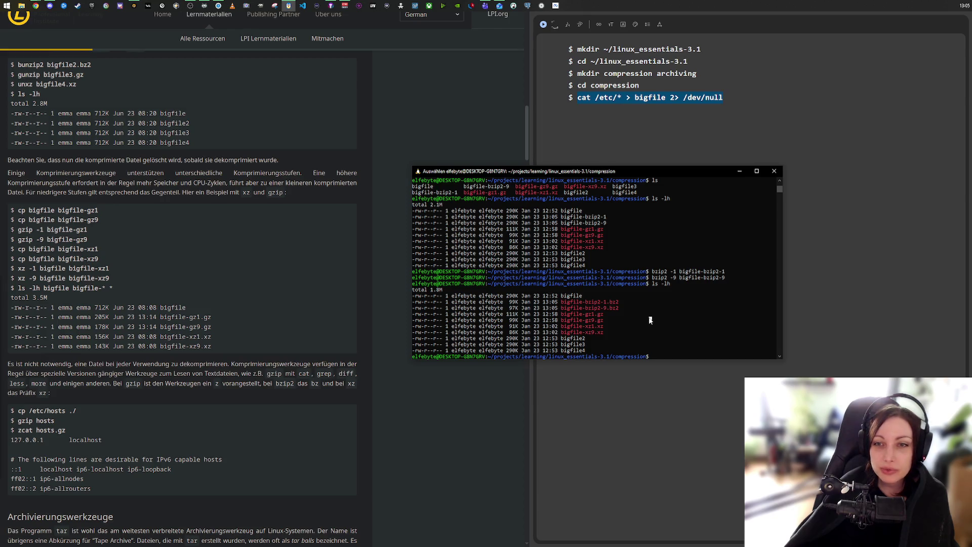
- Select the cp, gzip and xz example commands on the LPI page, then return to the terminal prompt
mouse_move(12, 211)
left_mouse_down()
mouse_move(109, 269)
mouse_move(91, 287)
left_mouse_up()
key("alt+Tab")
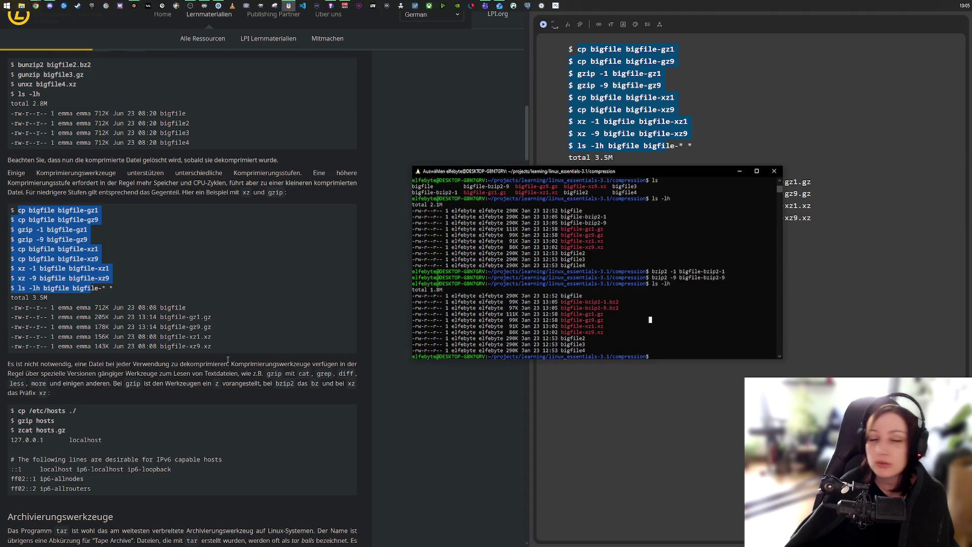
scroll(183, 373, "down", 1)
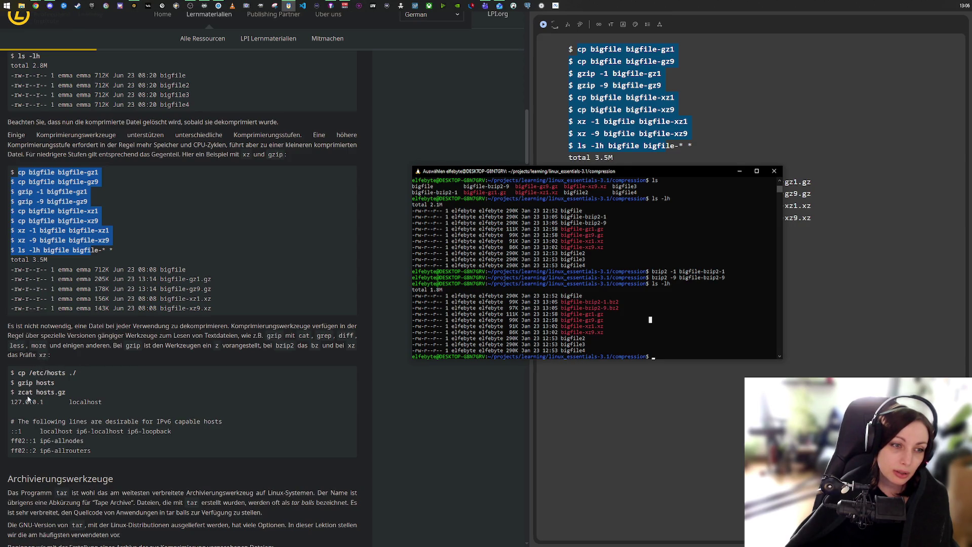
left_click(654, 357)
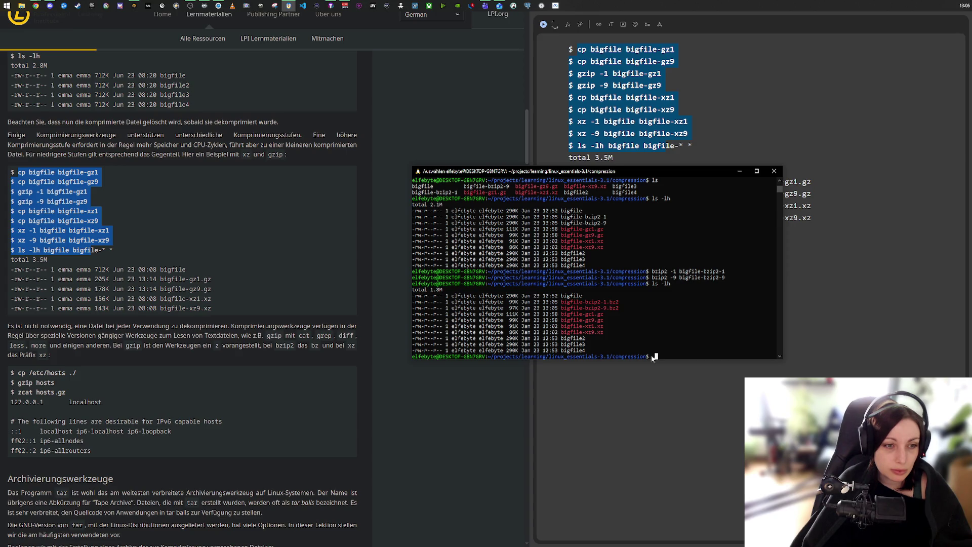
type("cp")
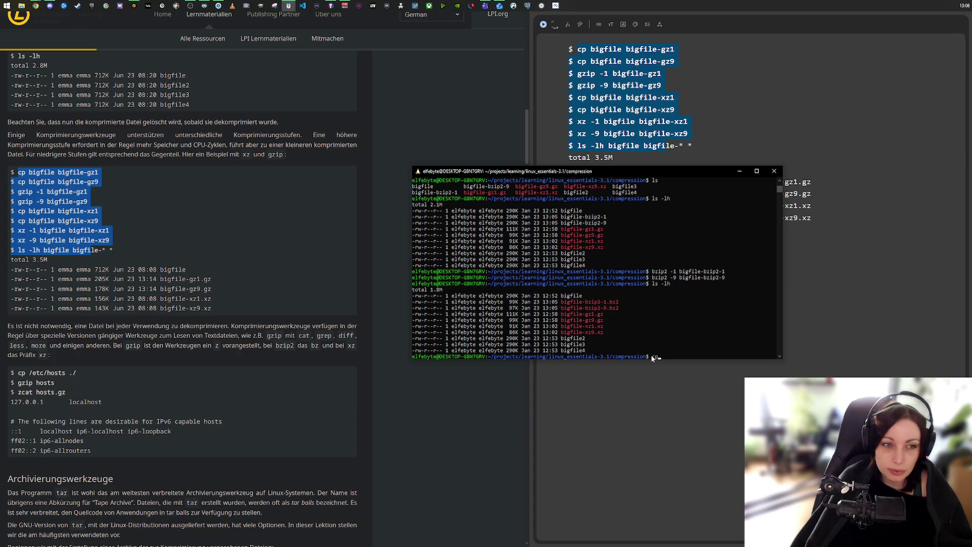
type(" /etc/hosts .")
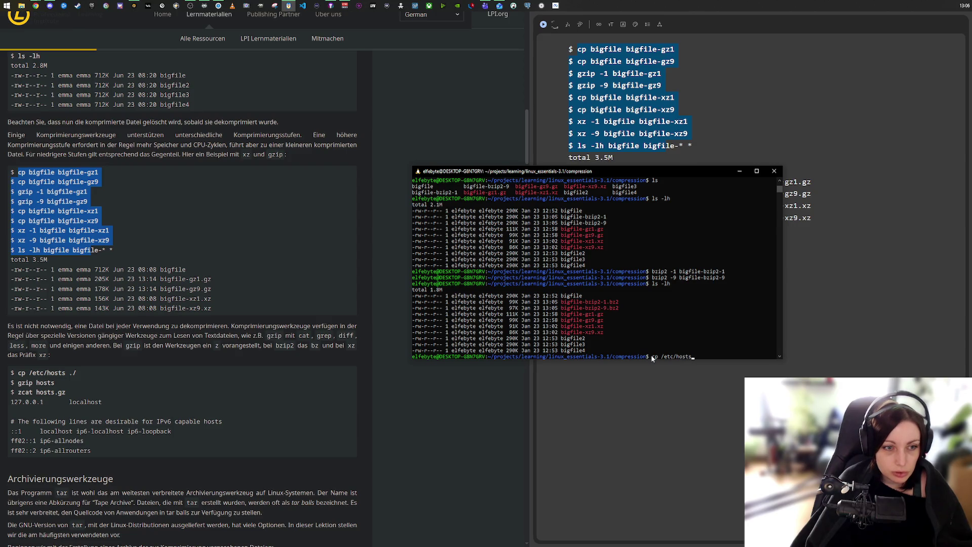
type("/")
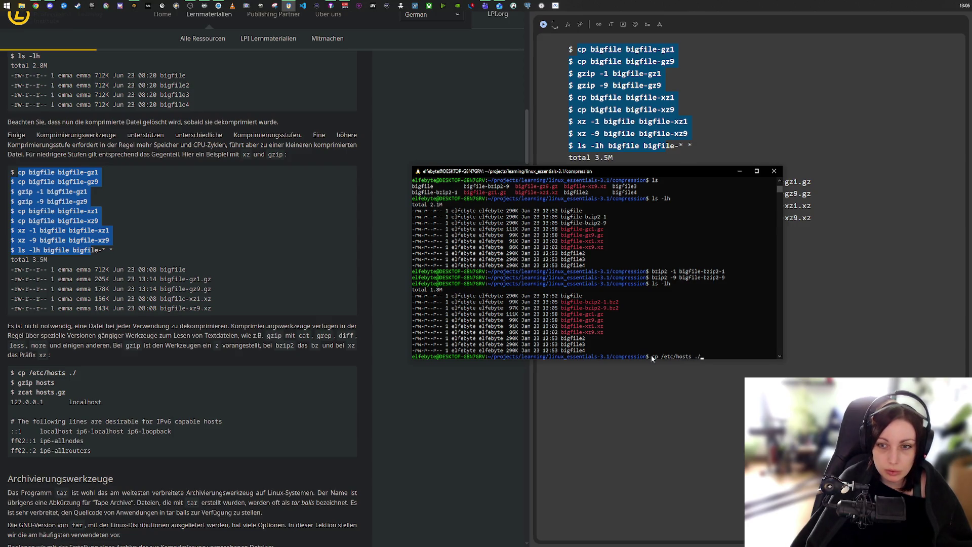
- Copy /etc/hosts here and gzip it into a 332-byte hosts.gz, checking with ls -lh
key("Return")
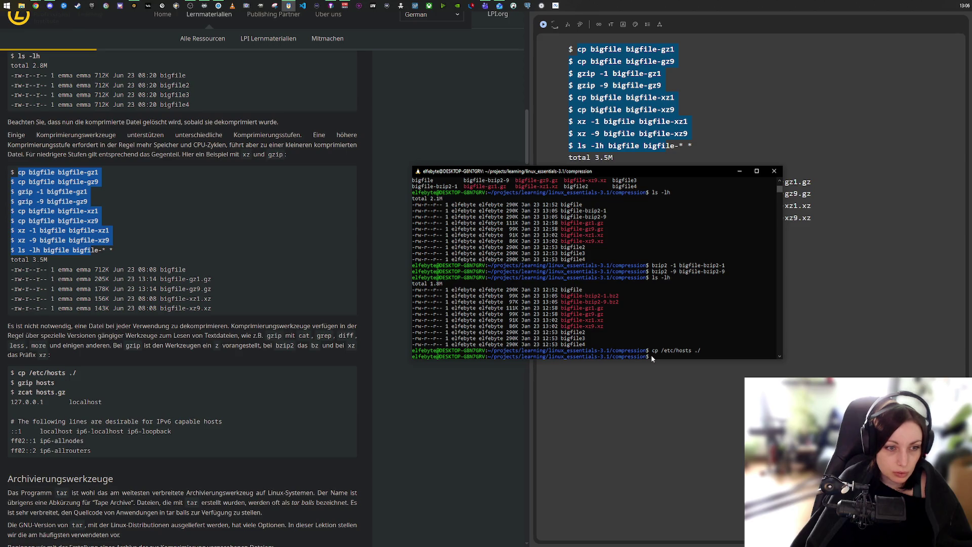
type("gzip")
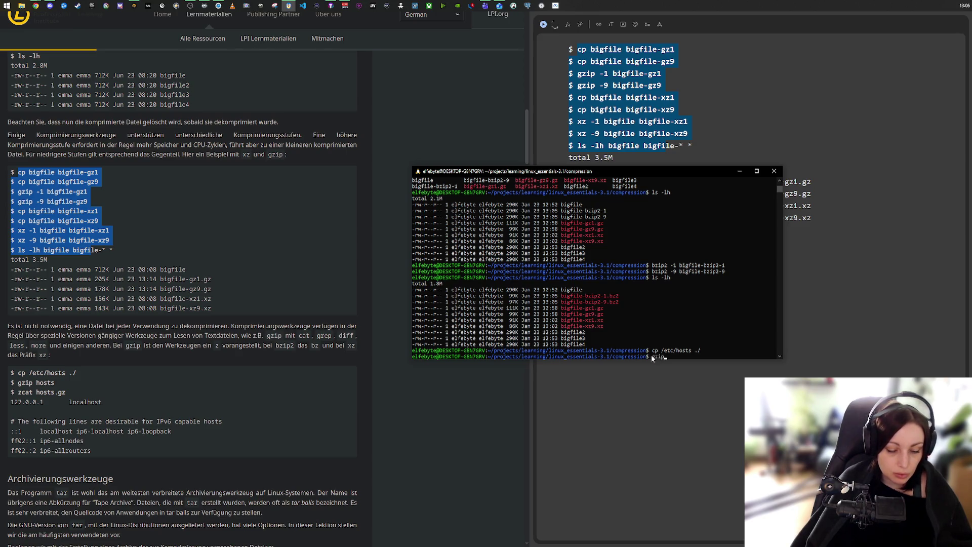
type(" h")
key("BackSpace")
key("BackSpace")
key("BackSpace")
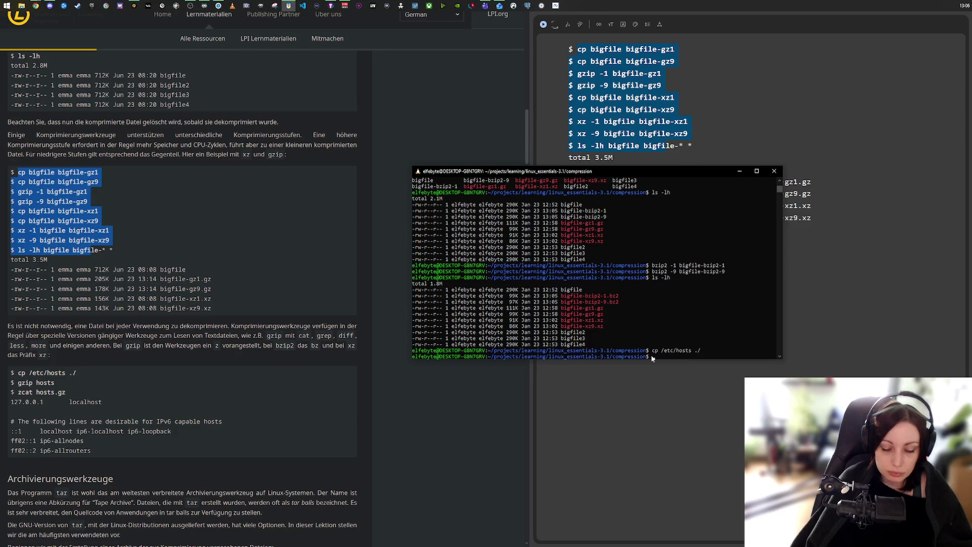
type("ls -lh")
key("Return")
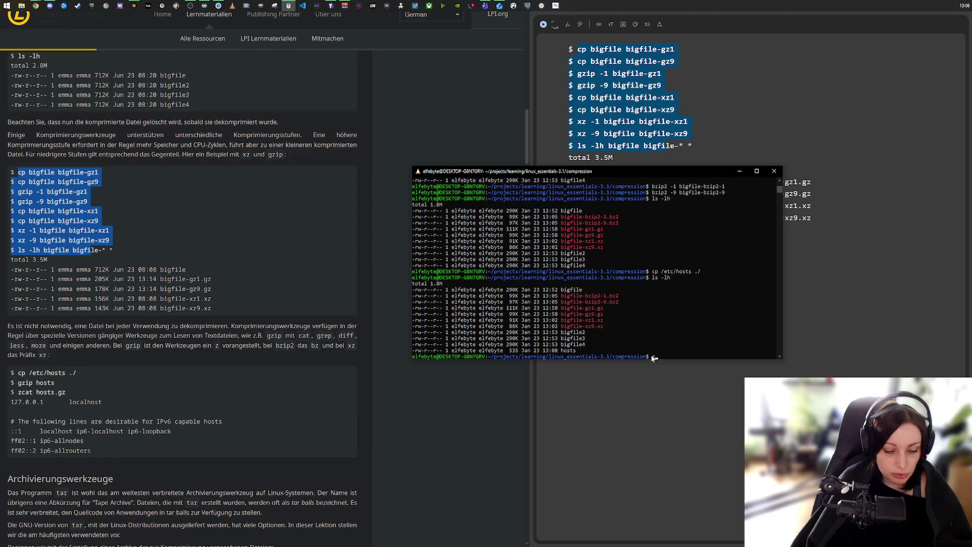
type("ip hosts")
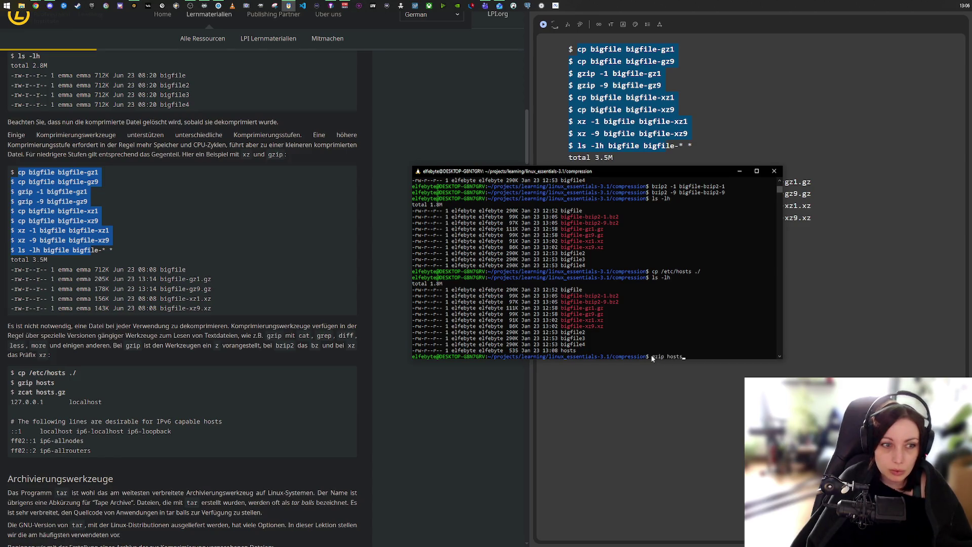
key("Return")
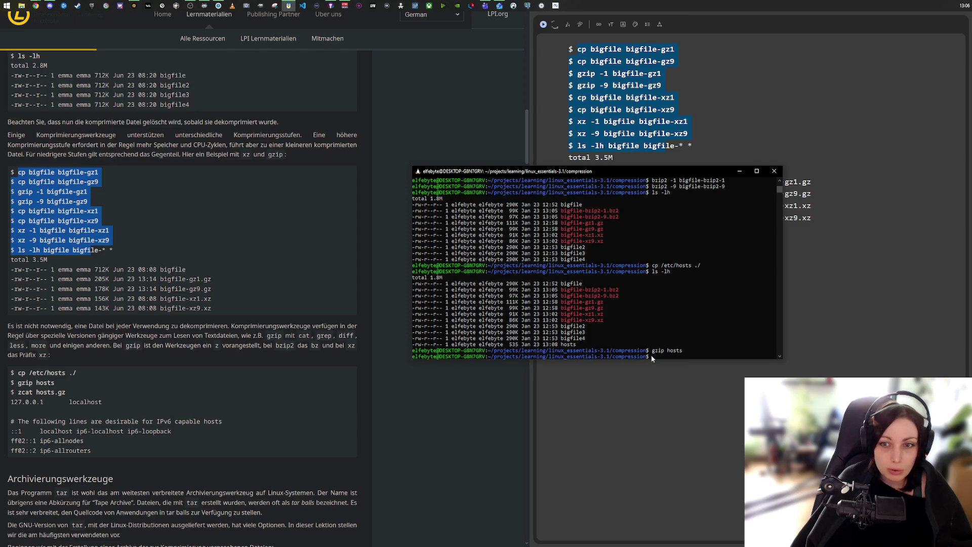
type("ls -lh")
key("Return")
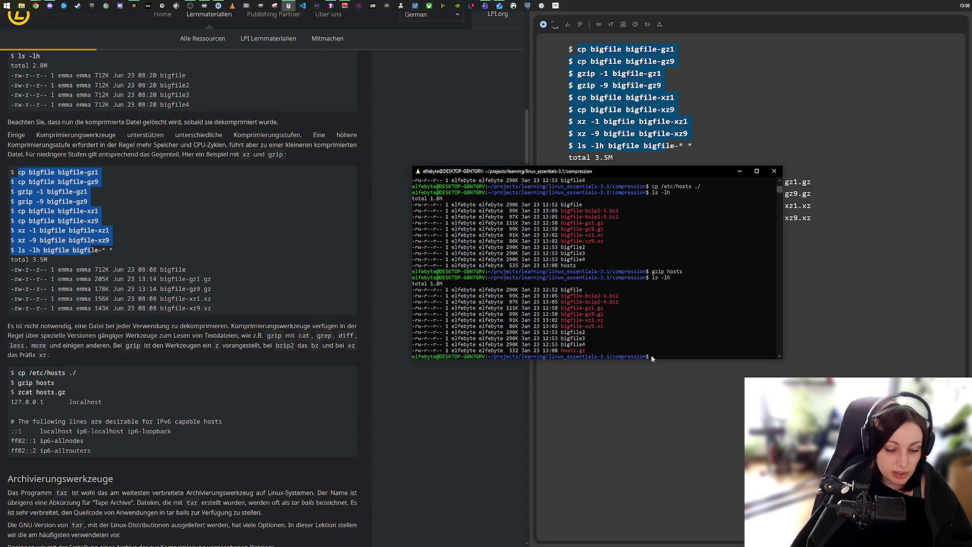
- Print the decompressed hosts.gz with zcat, then bring up the cat manual page
type(" zcat")
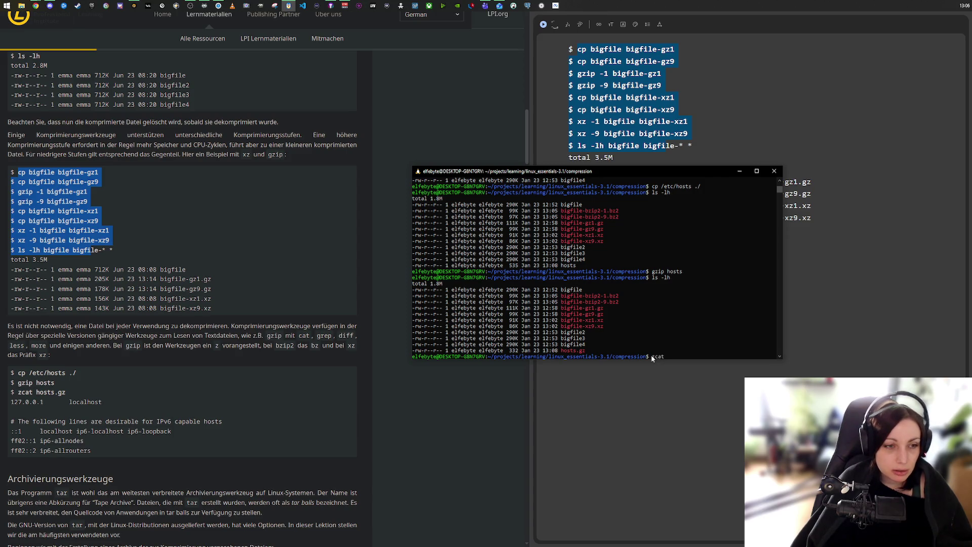
type(" ho")
key("BackSpace")
key("BackSpace")
key("BackSpace")
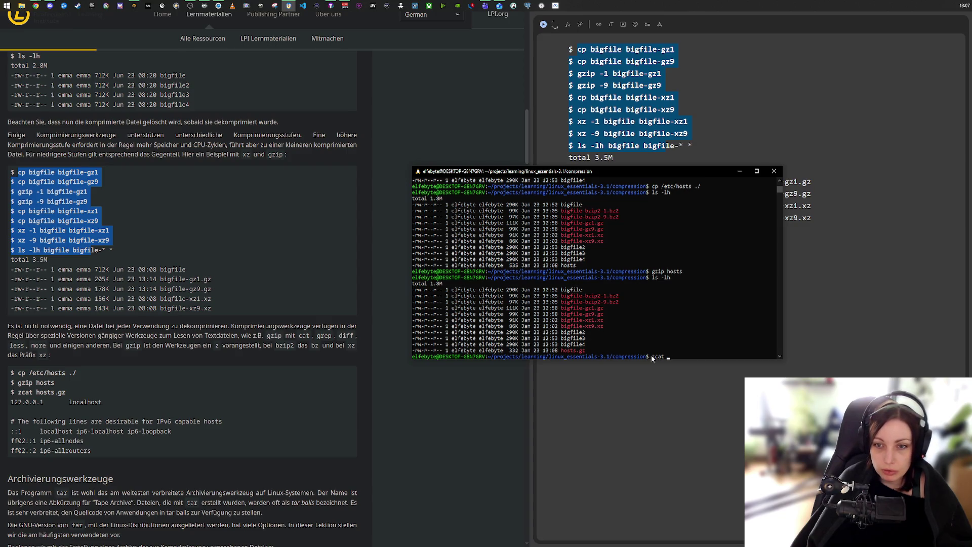
type("hos")
key("Tab")
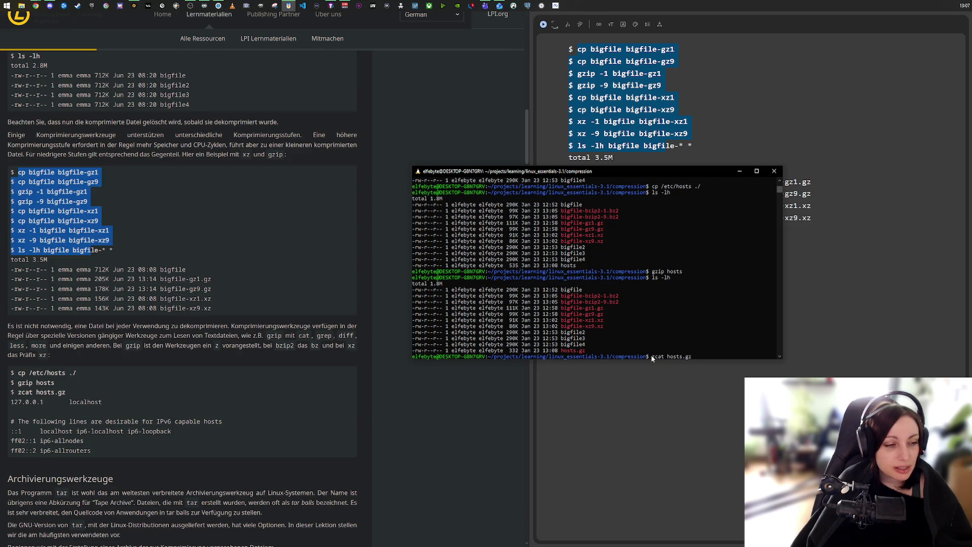
key("Return")
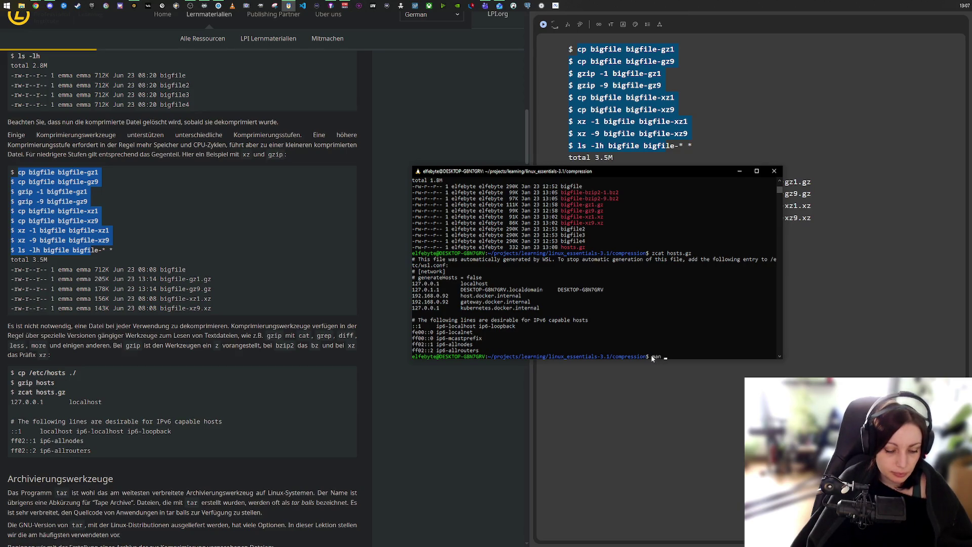
type("man cat")
key("Return")
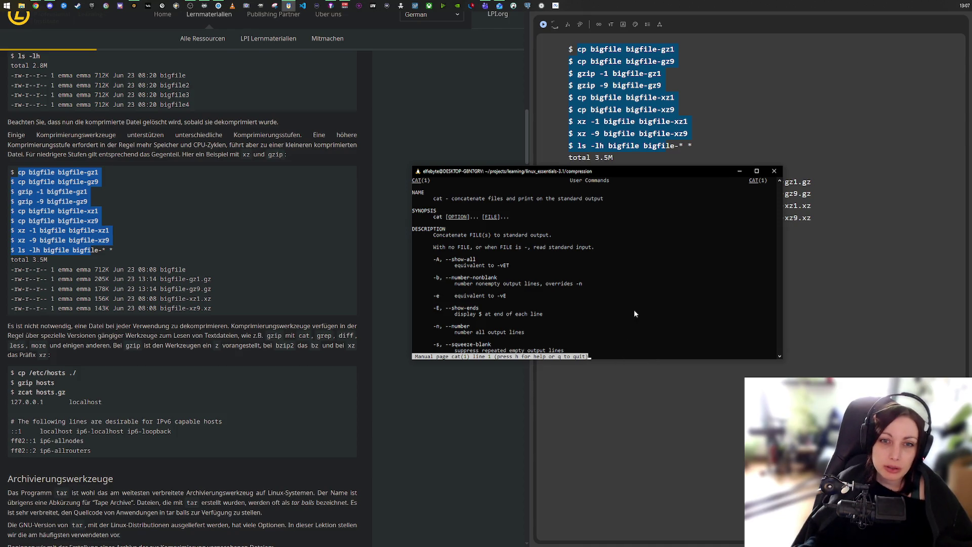
- Scroll to the end of the cat manual page and suspend it with Ctrl+Z
scroll(634, 313, "down", 12)
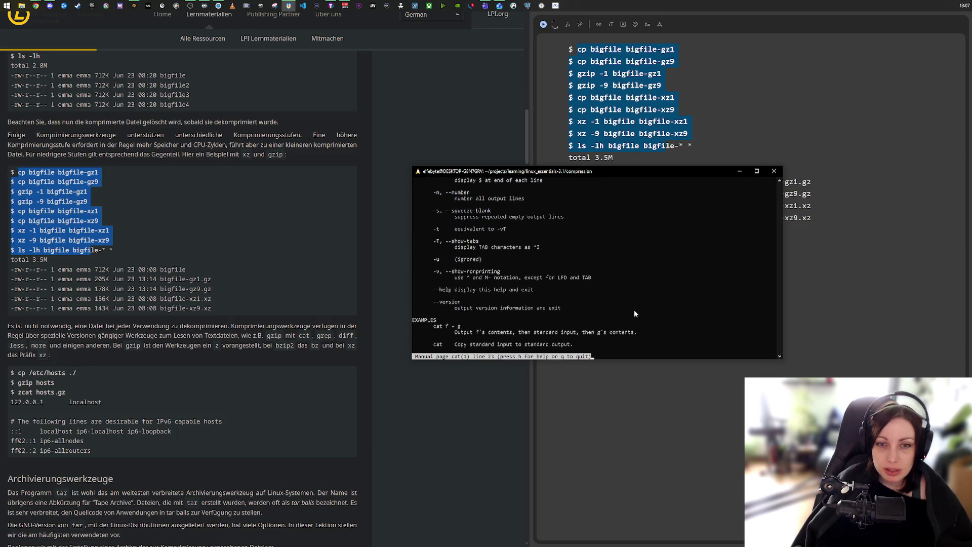
scroll(635, 313, "down", 2)
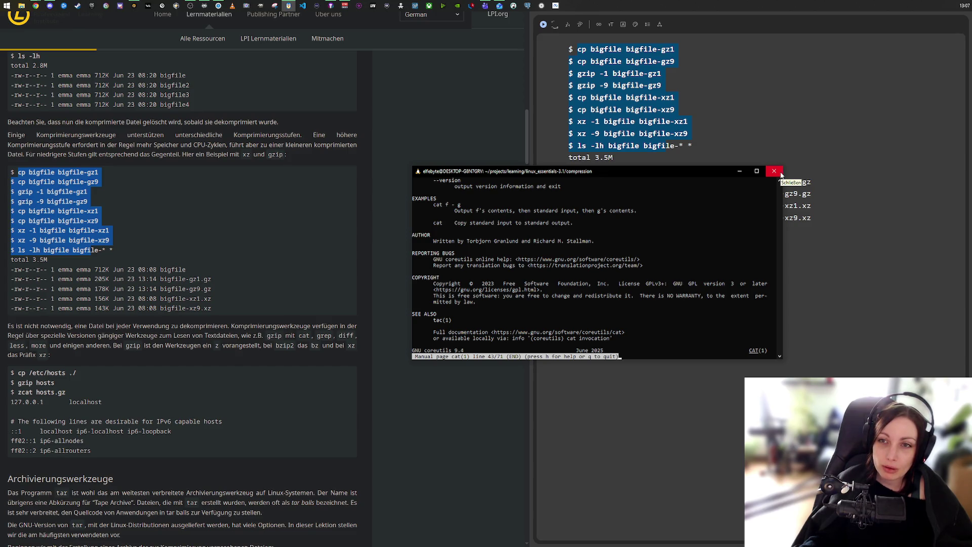
key("ctrl+z")
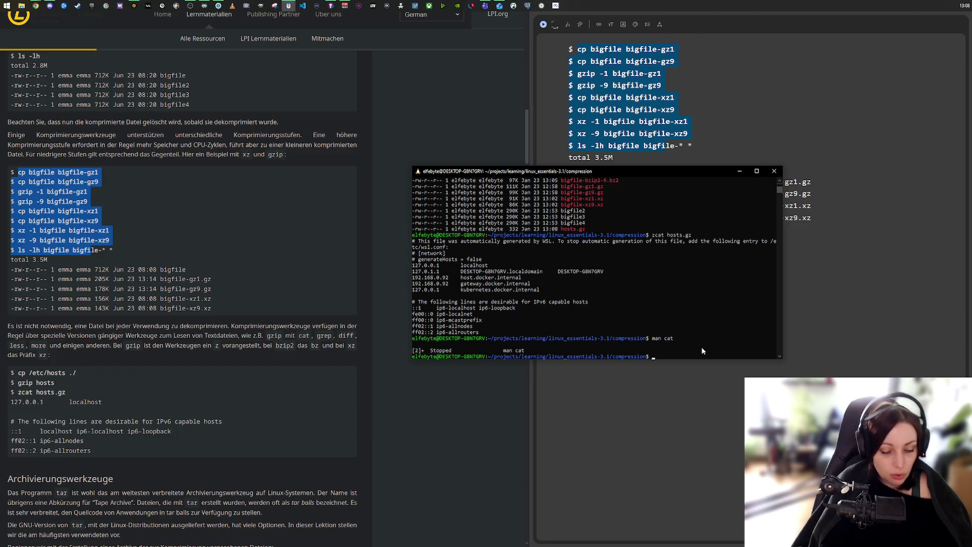
type("zcat ")
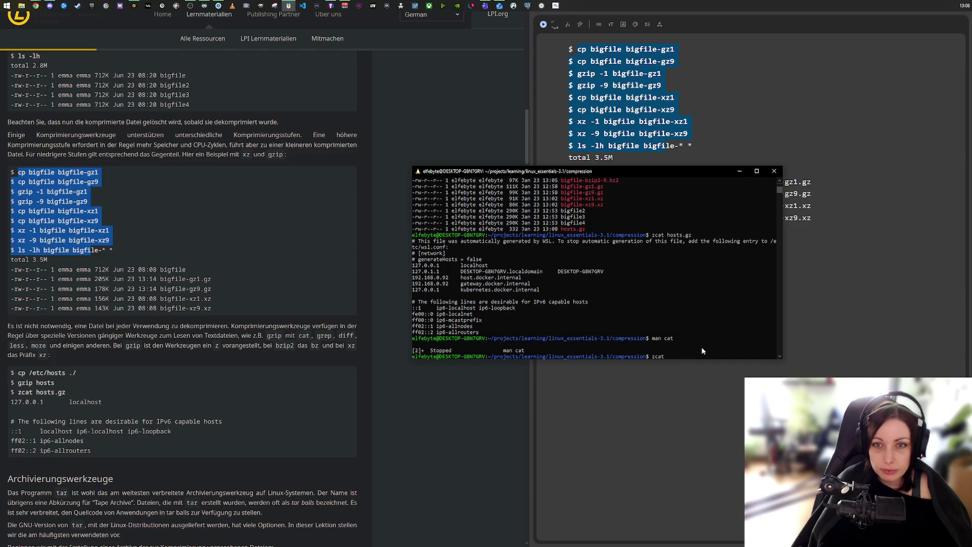
type("bigfile-gz")
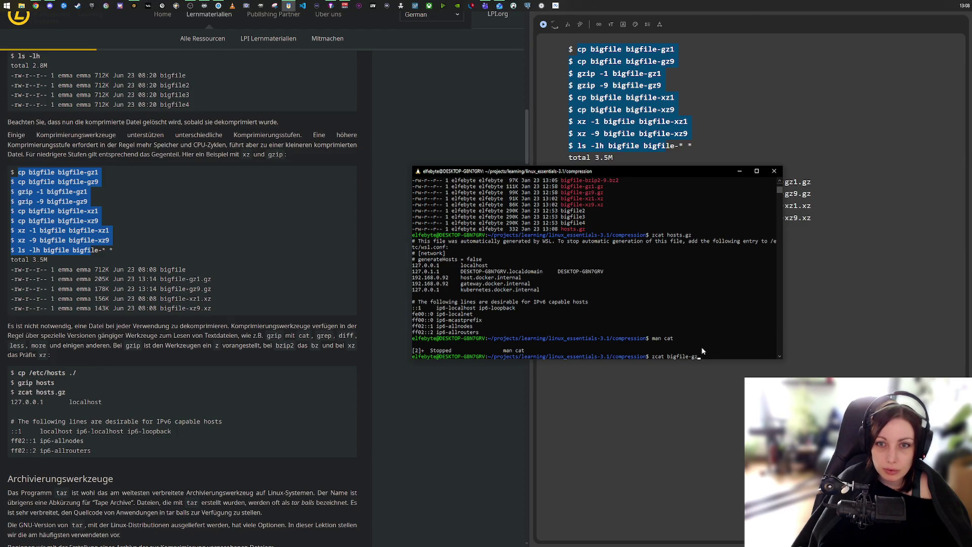
- Print bigfile-gz1.gz with zcat, review the scrolled output, then clear the screen
type("1.gz")
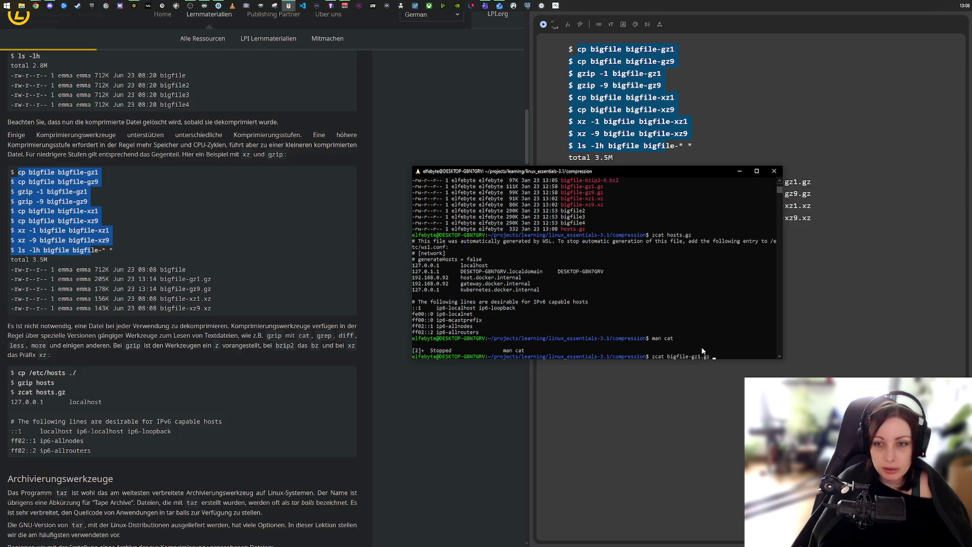
key("Return")
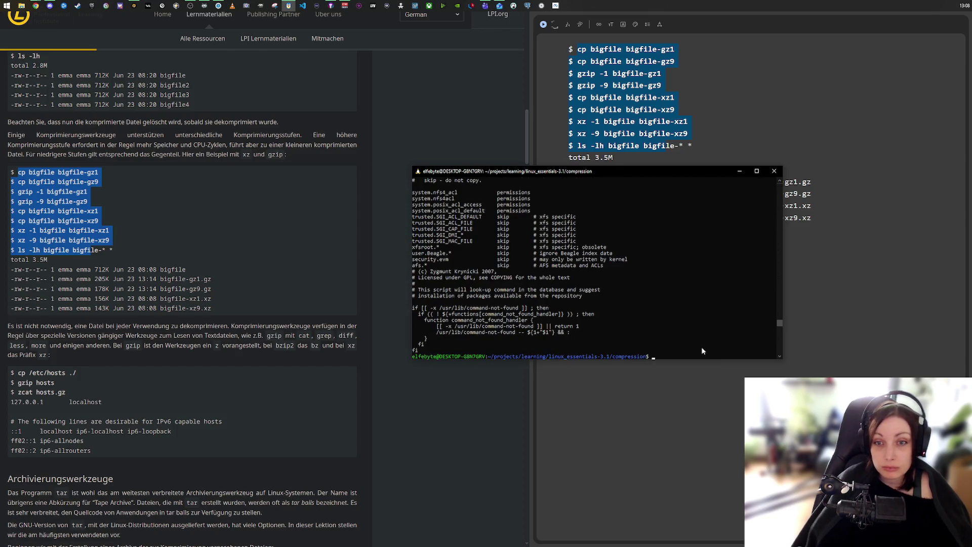
scroll(697, 329, "up", 10)
scroll(695, 325, "up", 10)
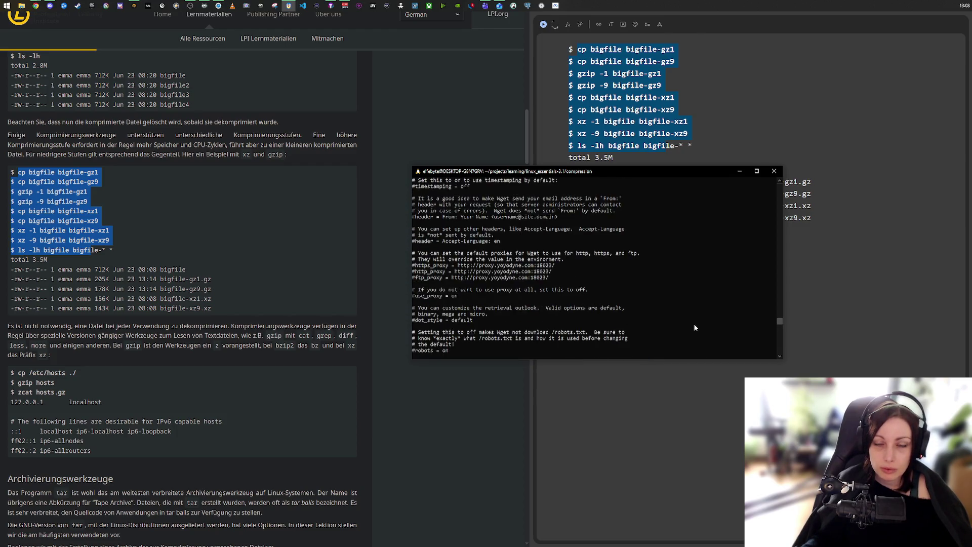
scroll(698, 327, "up", 10)
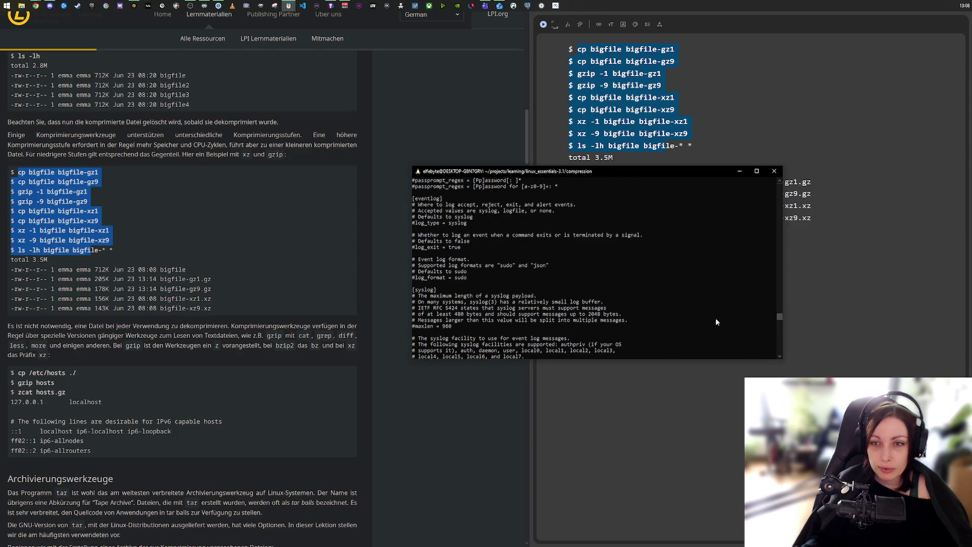
mouse_move(781, 318)
left_mouse_down()
mouse_move(780, 189)
mouse_move(789, 328)
left_mouse_up()
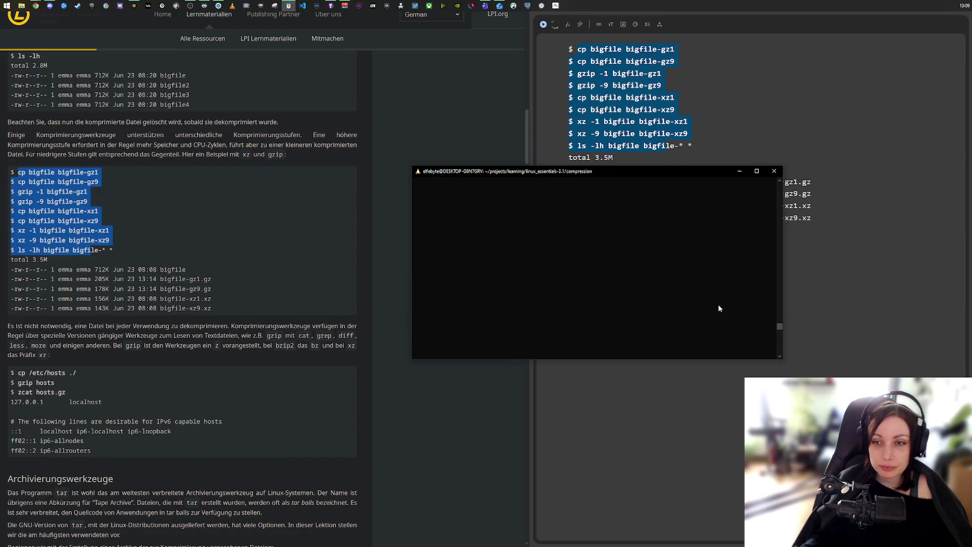
left_click_drag(779, 326, 780, 325)
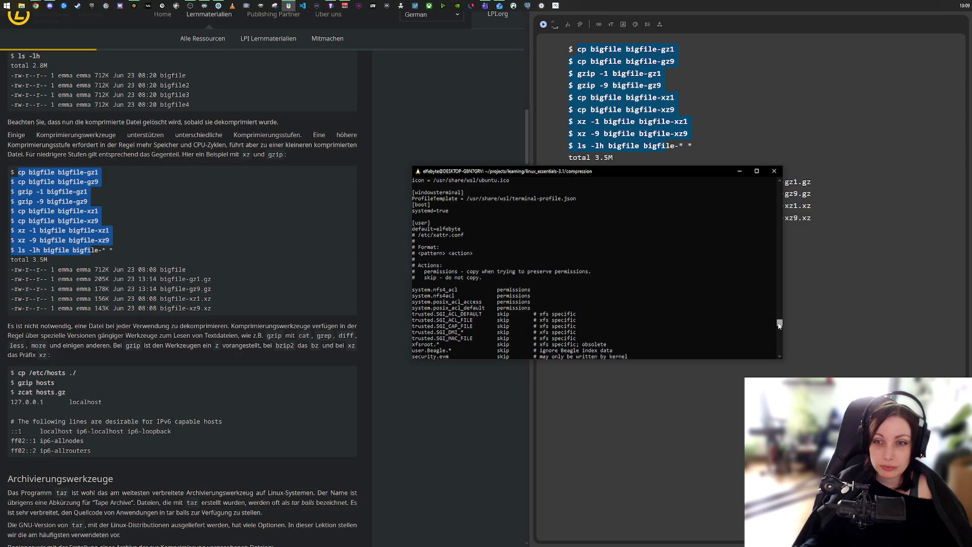
scroll(668, 291, "down", 7)
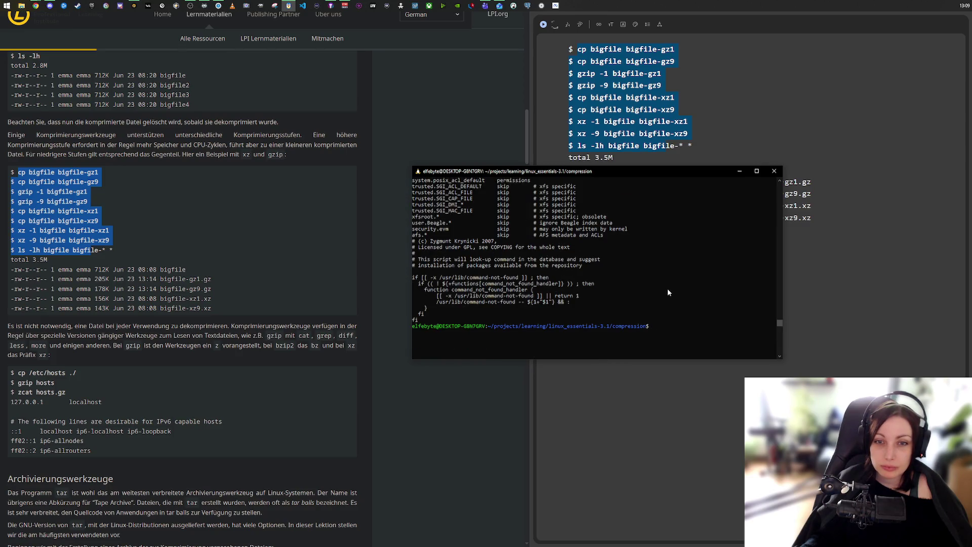
type("clear")
key("Return")
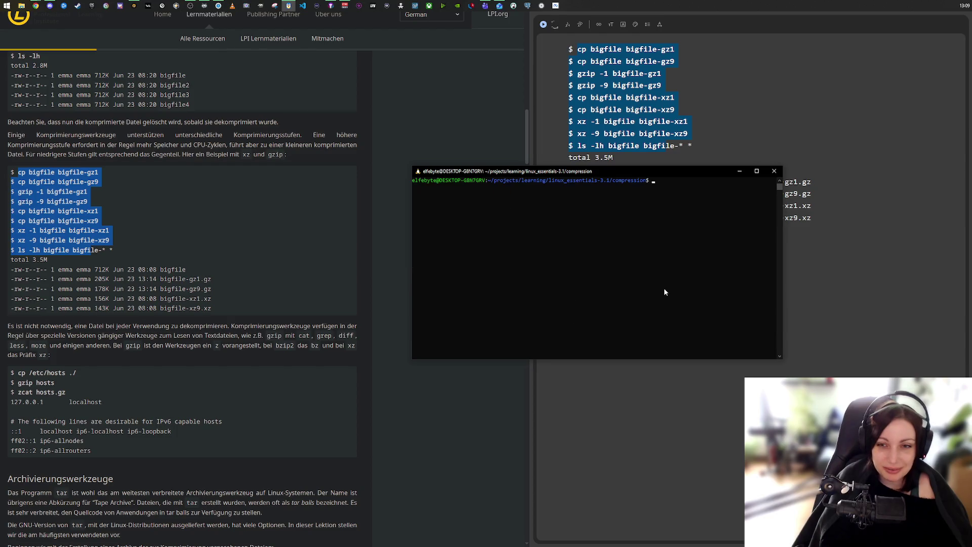
- List the compression folder in detail, showing 1.8M total and the 332-byte hosts.gz
type("ls -lh")
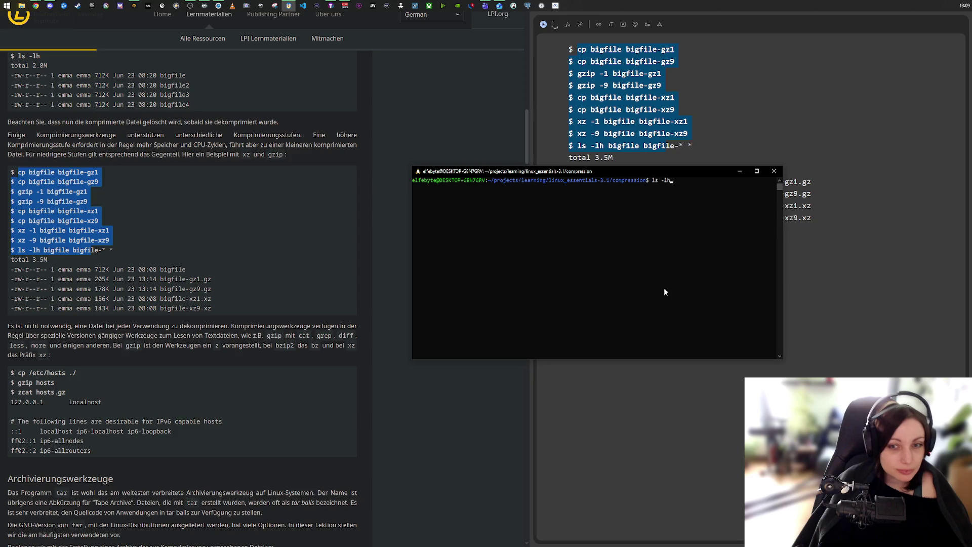
key("Return")
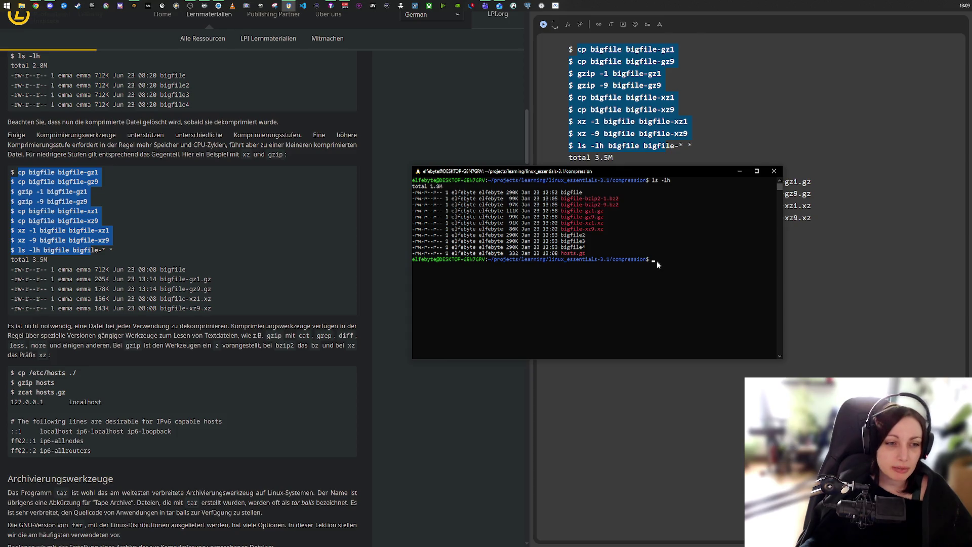
scroll(234, 371, "down", 2)
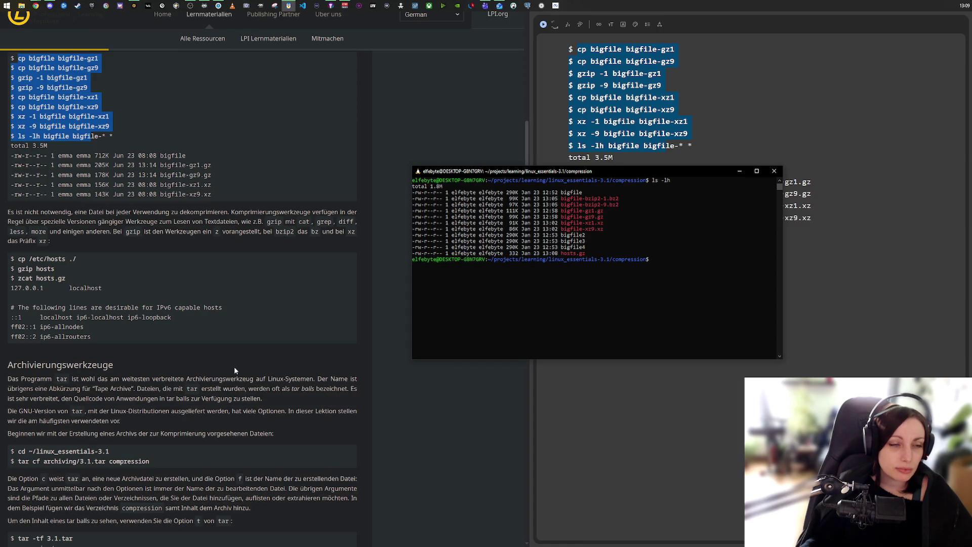
scroll(235, 362, "down", 3)
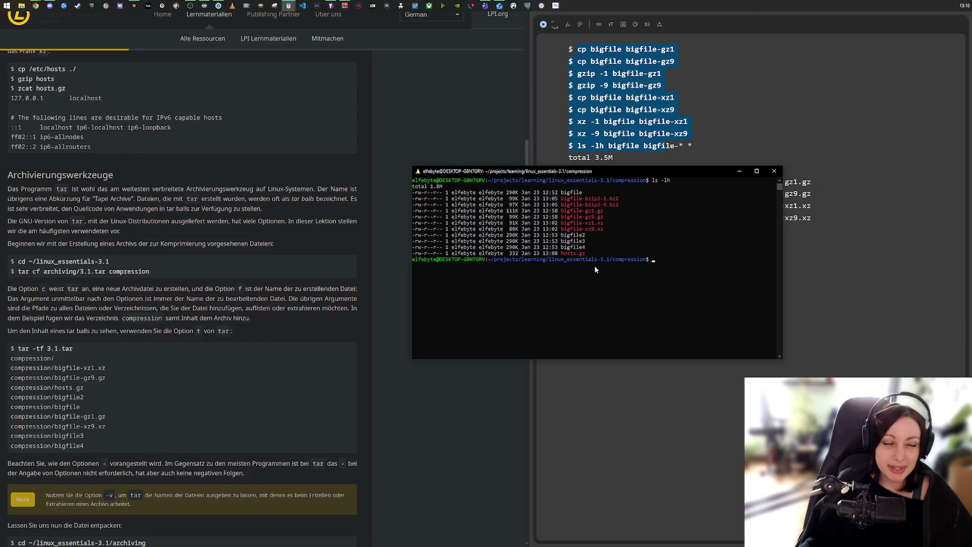
scroll(296, 232, "up", 5)
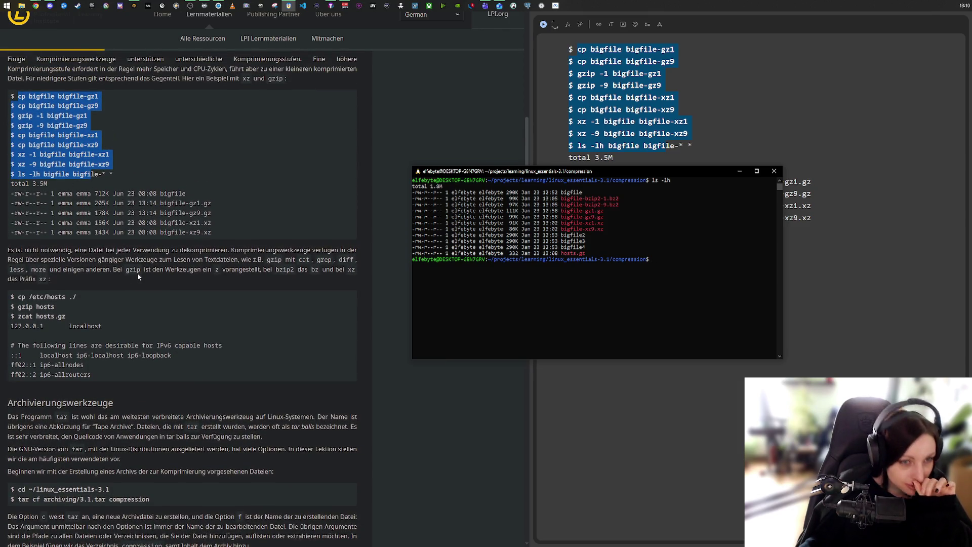
left_click(317, 261)
- Select text at the start of the Archivierungswerkzeuge passage in the lesson
left_click_drag(343, 259, 351, 259)
double_click(39, 269)
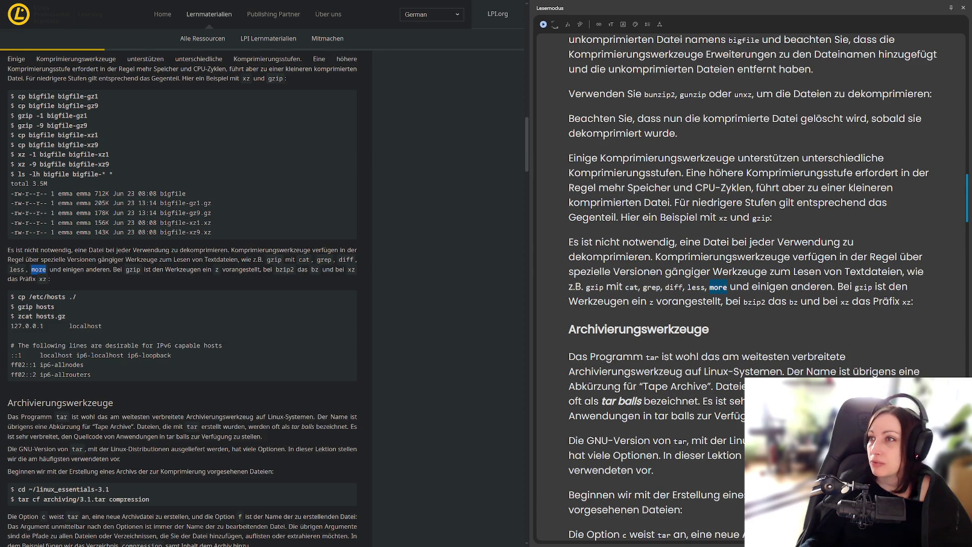
scroll(363, 248, "down", 5)
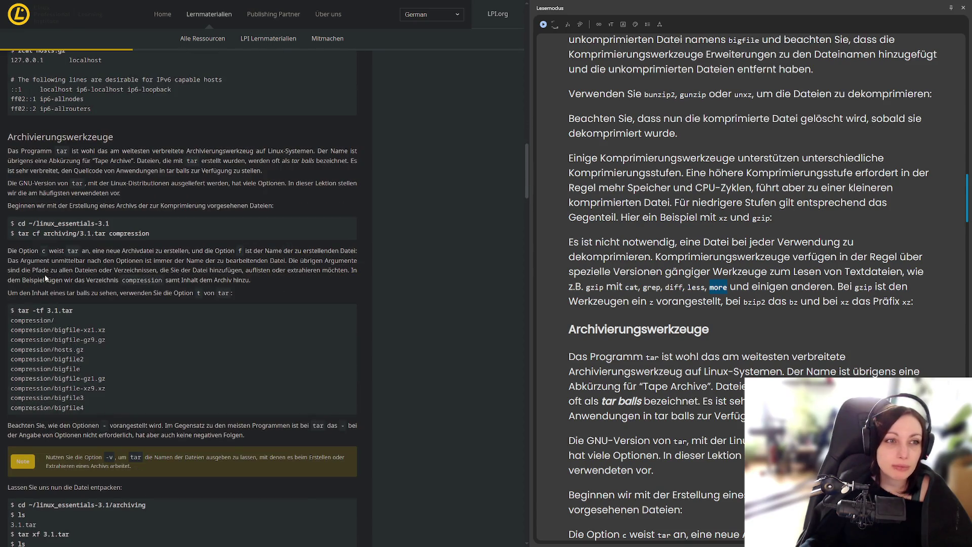
scroll(45, 278, "up", 2)
left_click_drag(8, 227, 26, 228)
- Have the tar passage read aloud, stop it, clear the selection and return to the terminal
left_click(544, 24)
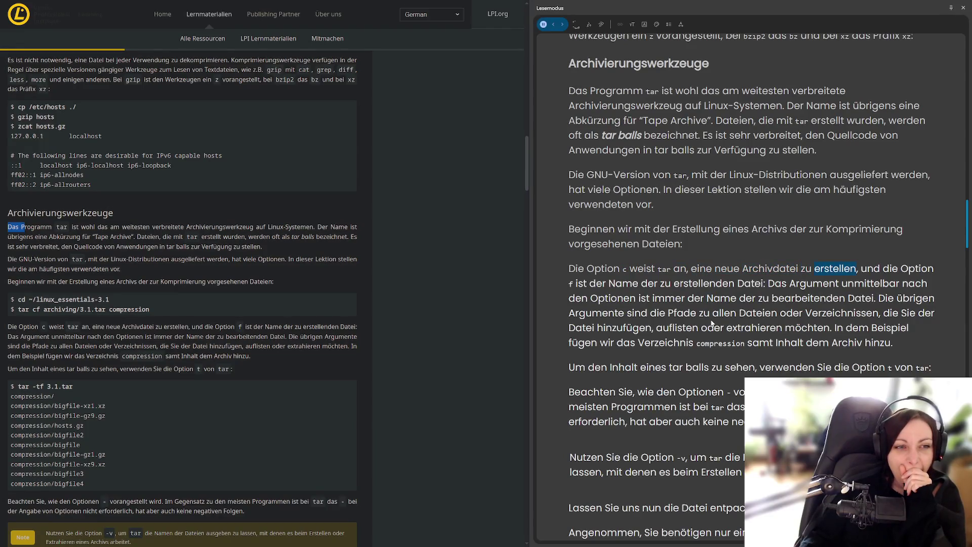
left_click(543, 24)
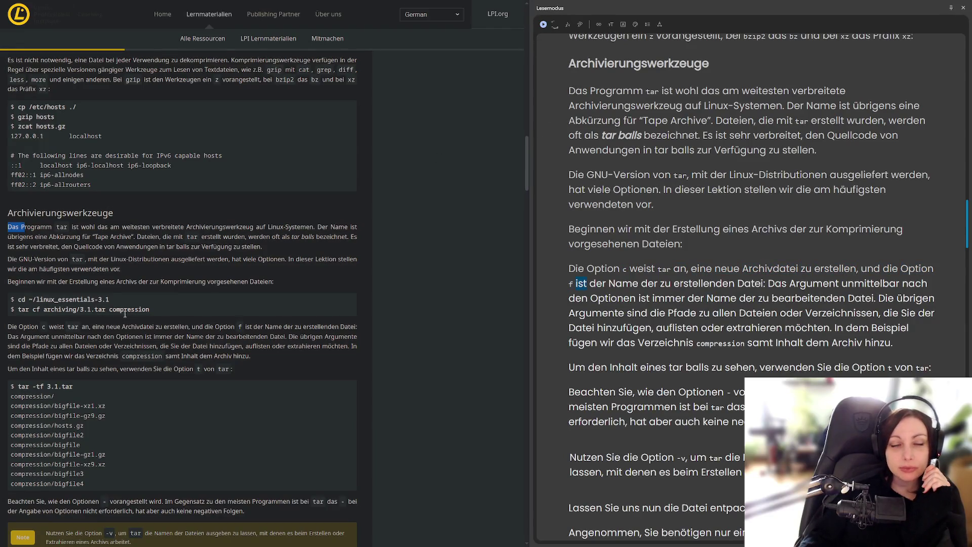
left_click(100, 301)
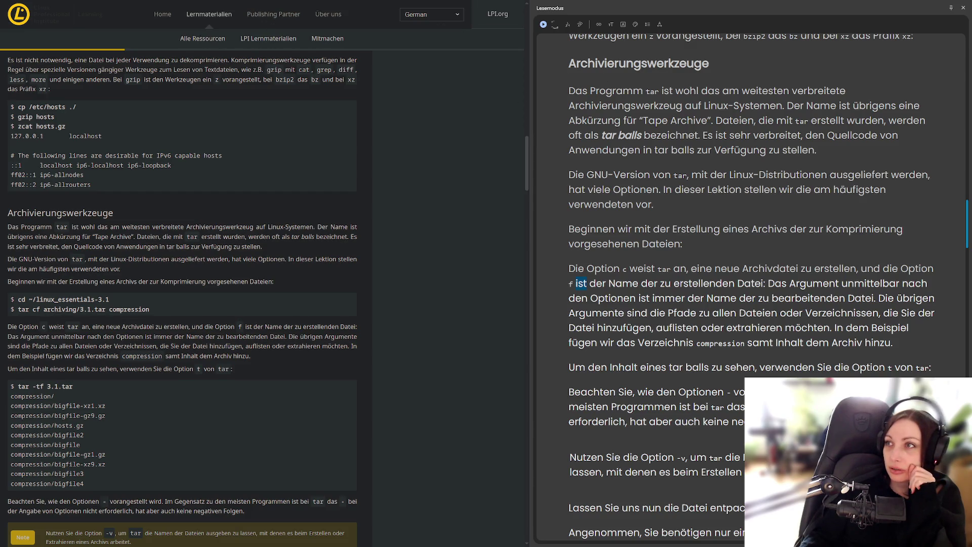
key("alt+Tab")
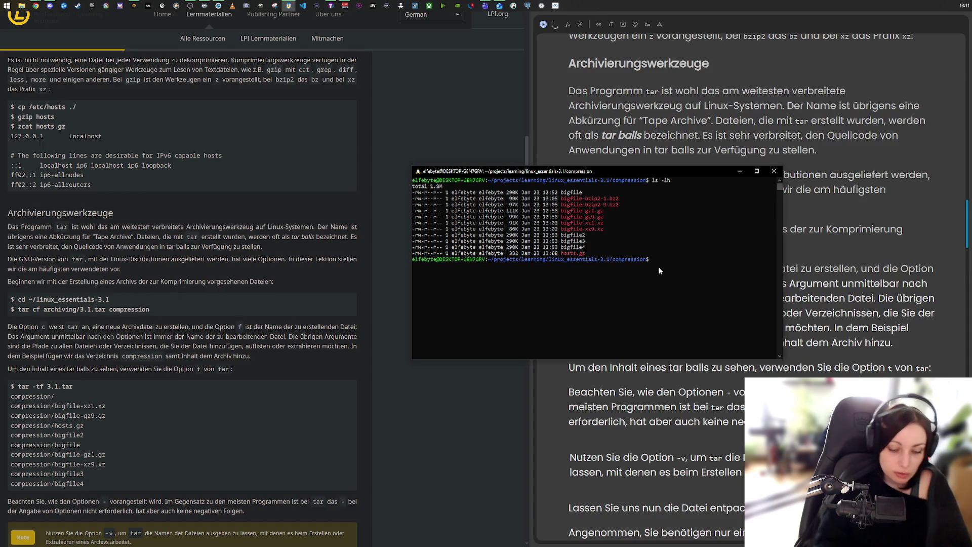
- Move up to linux_essentials-3.1 and list its archiving and compression folders
type("cd ..")
key("Return")
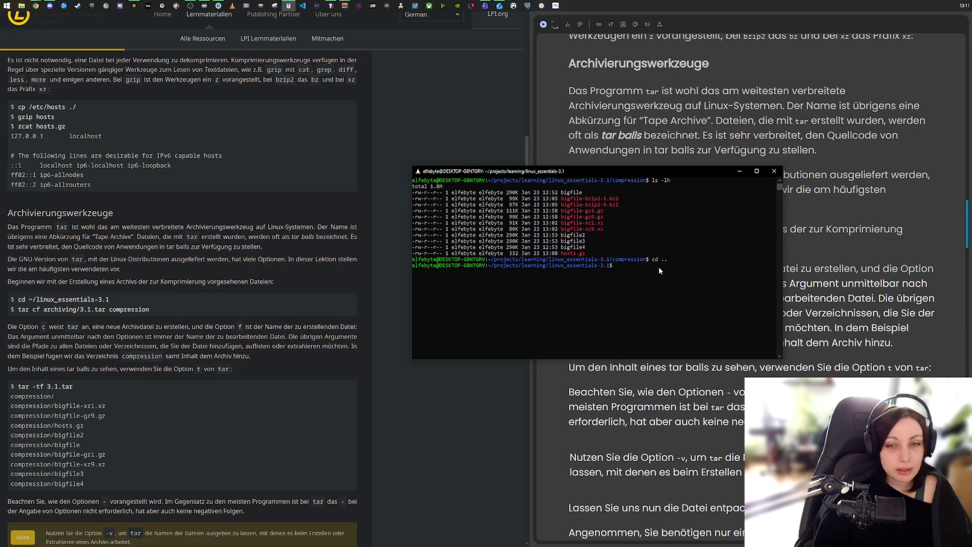
type("ls")
key("Return")
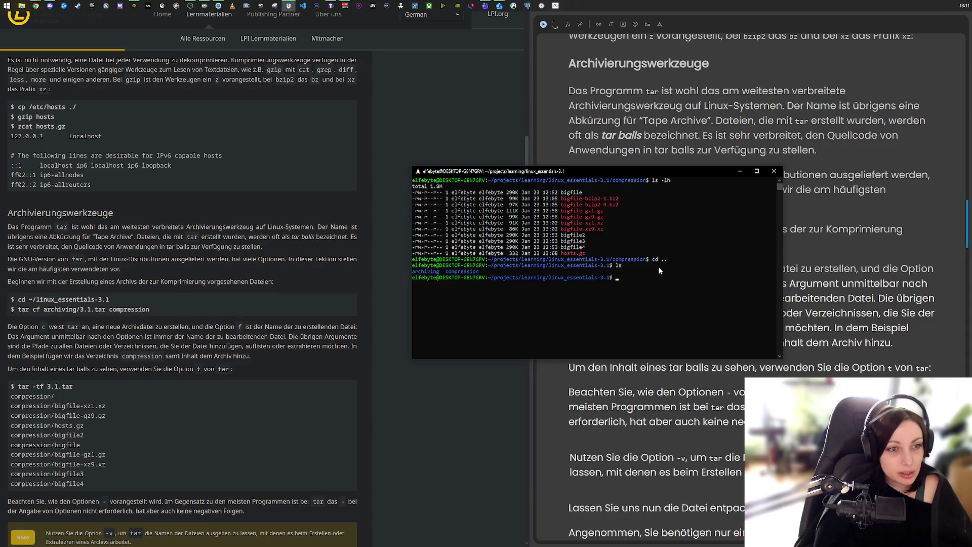
- Open the tar manual page with man tar
type("tar")
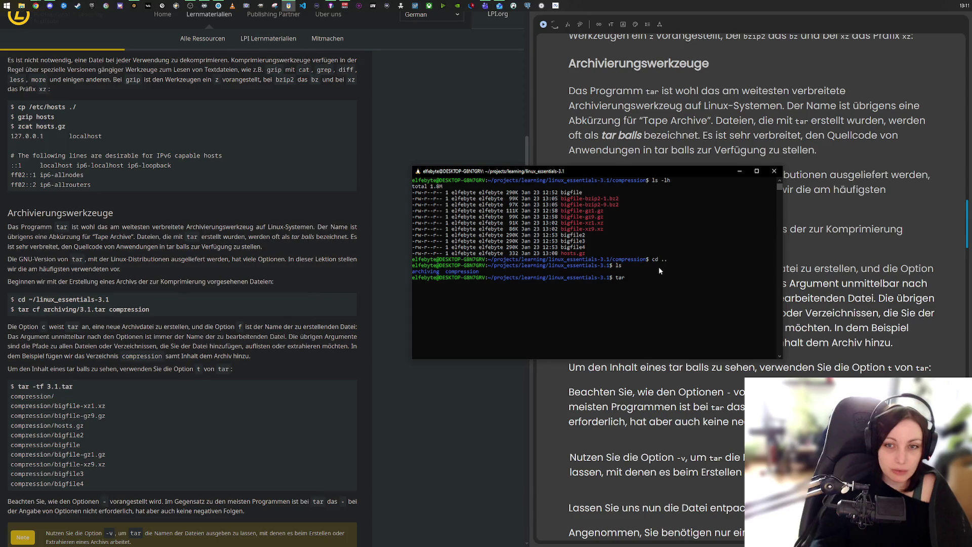
key("BackSpace")
key("BackSpace")
key("BackSpace")
type("man tar")
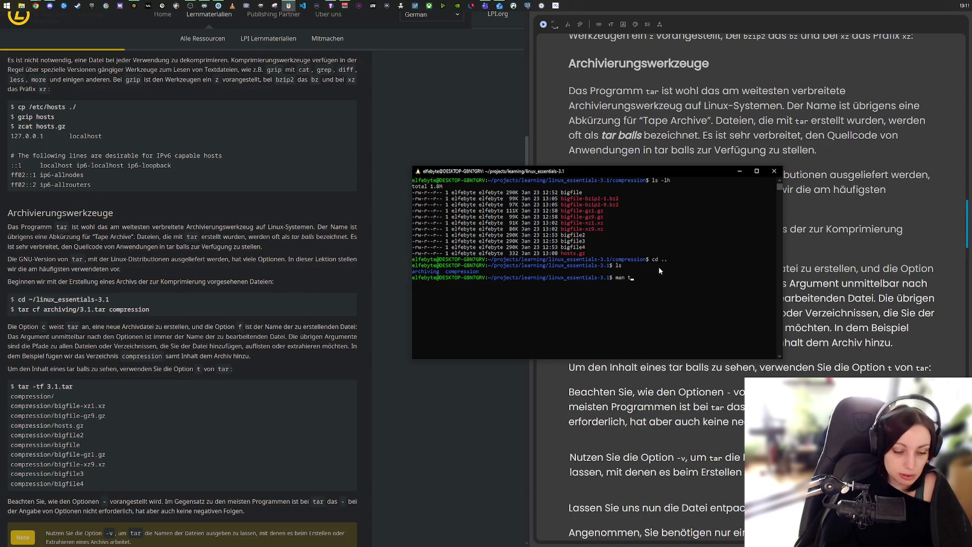
key("Return")
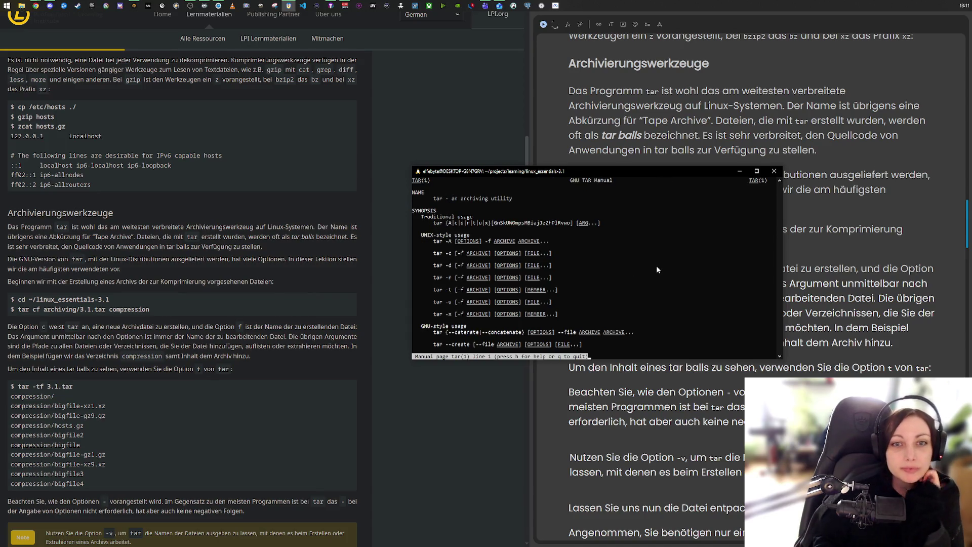
- Read through the tar manual page, then suspend it with Ctrl+Z
key("Down")
key("Down")
key("Down")
key("Down")
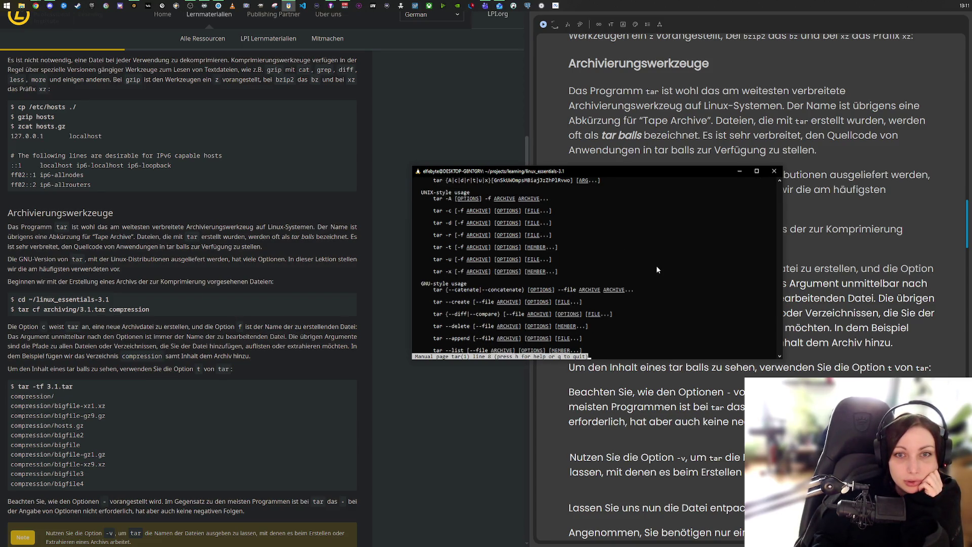
key("Up")
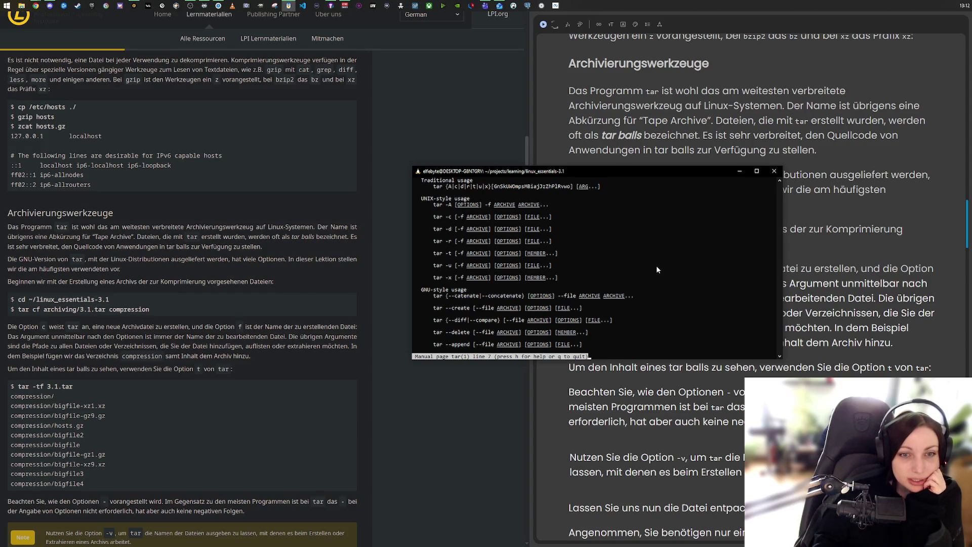
scroll(657, 266, "down", 4)
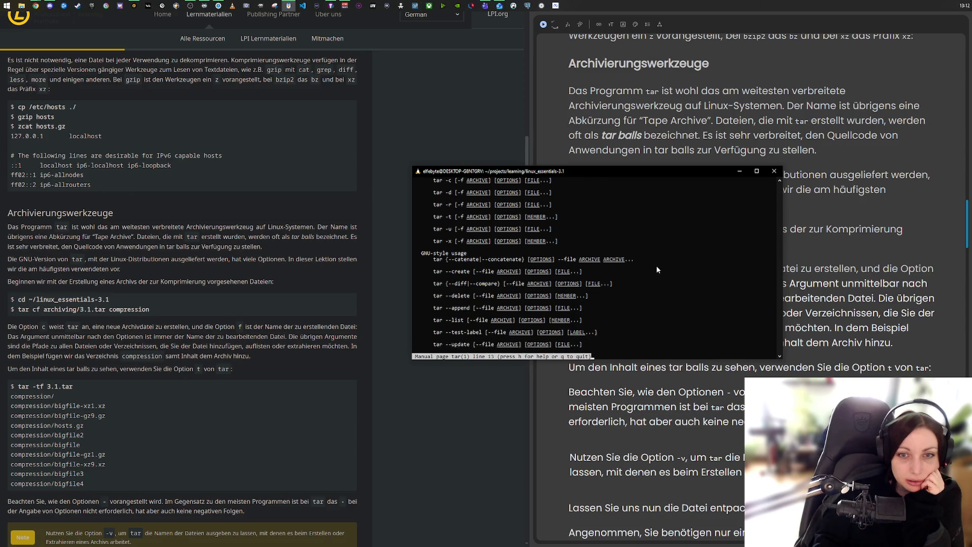
scroll(656, 266, "down", 18)
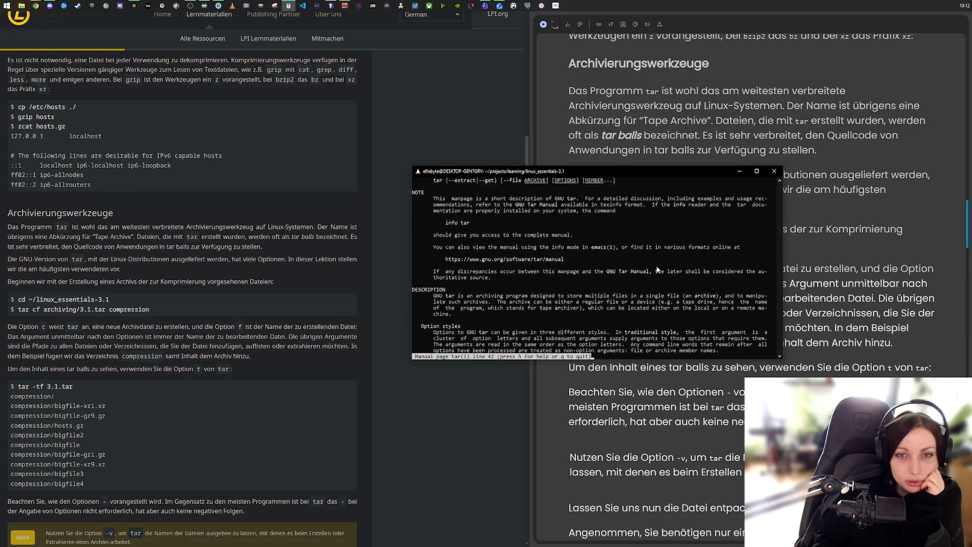
scroll(657, 265, "down", 4)
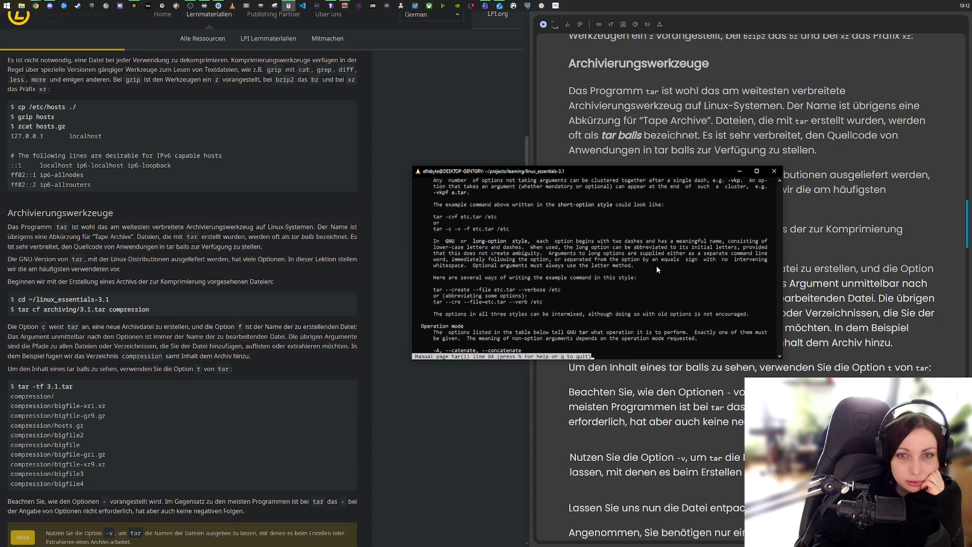
scroll(657, 265, "down", 6)
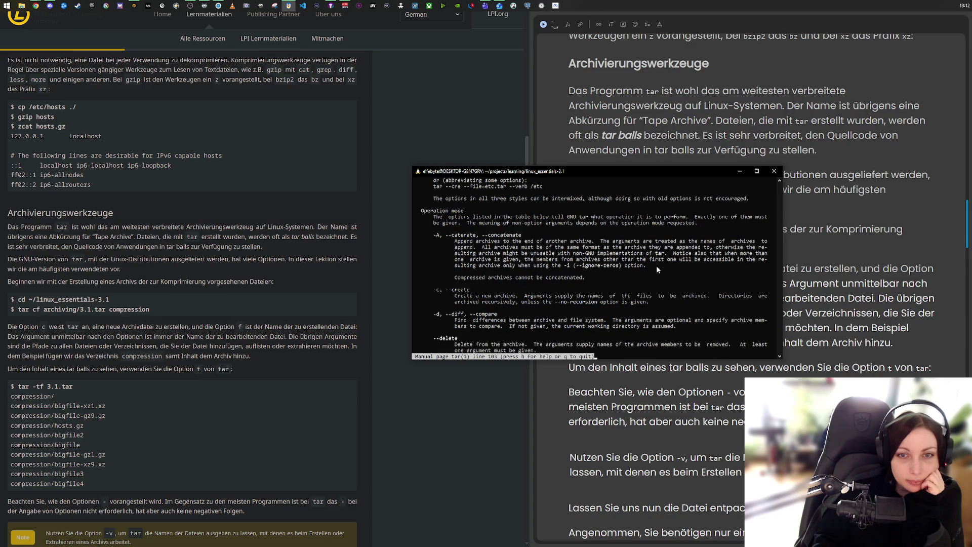
scroll(657, 269, "down", 3)
scroll(657, 269, "down", 3)
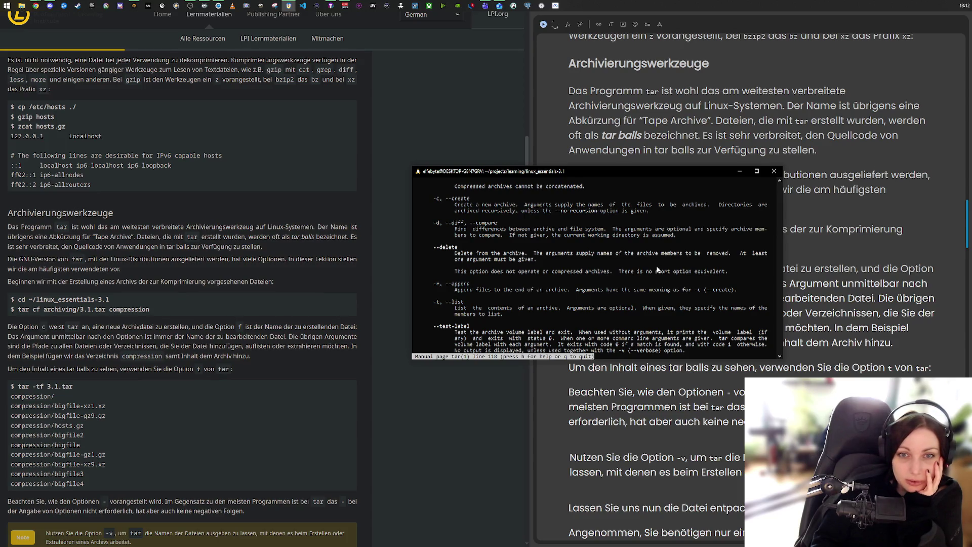
scroll(657, 269, "down", 6)
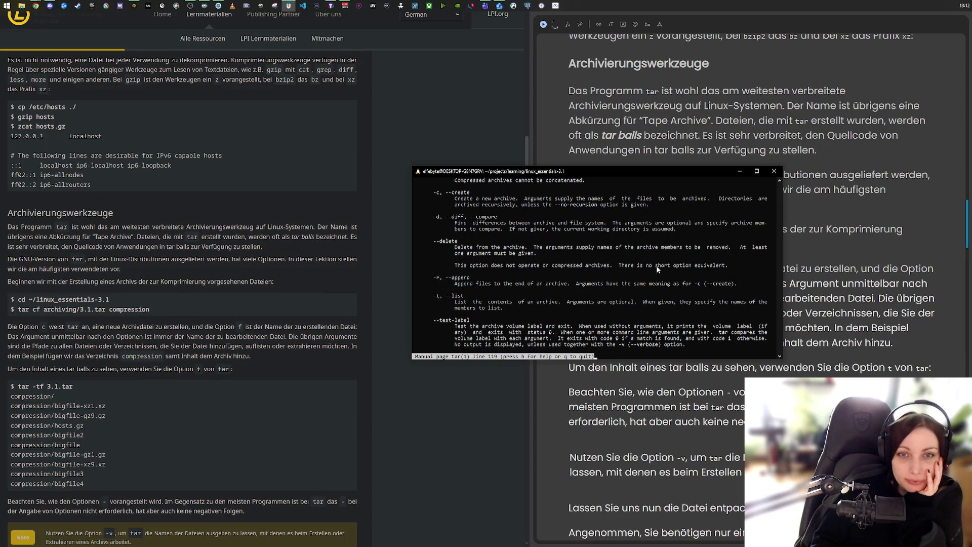
scroll(657, 269, "down", 4)
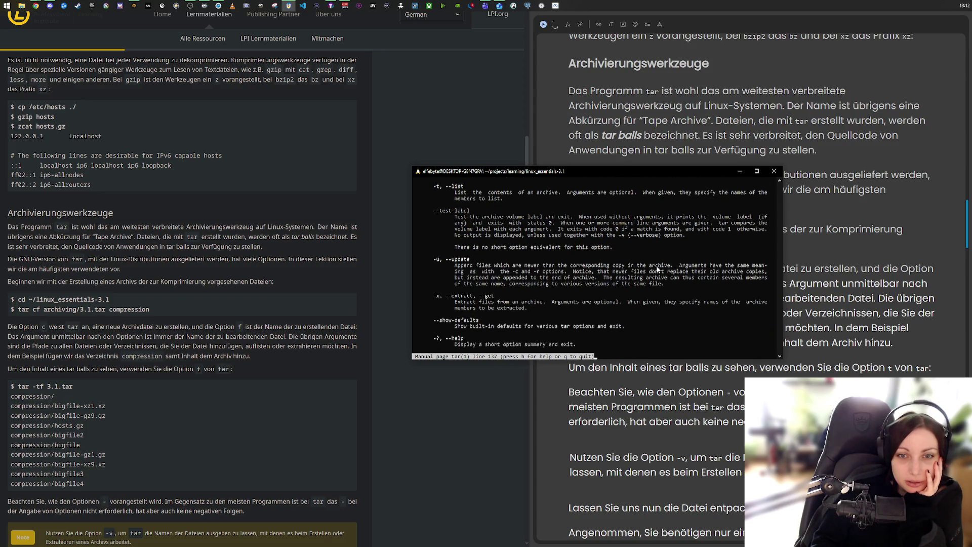
scroll(658, 270, "up", 4)
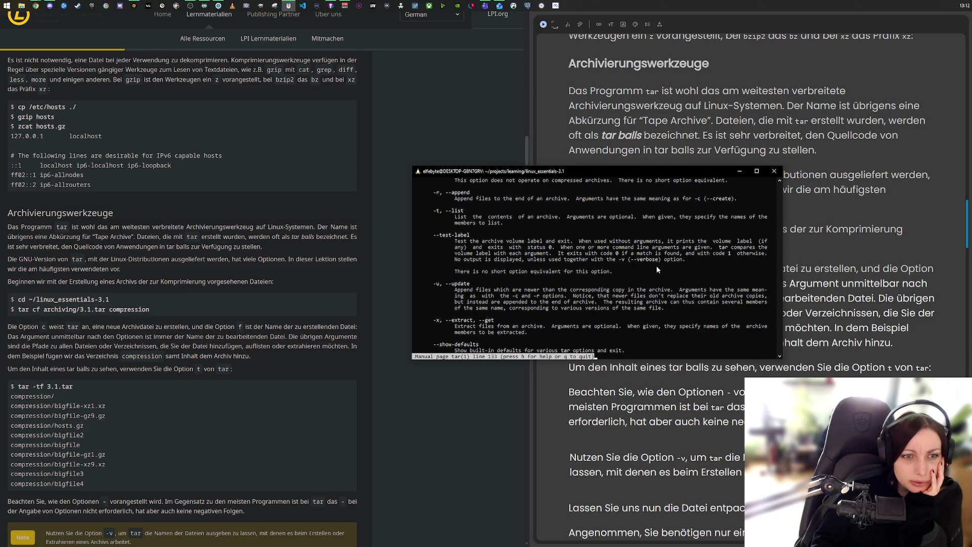
scroll(656, 265, "up", 2)
scroll(657, 269, "up", 4)
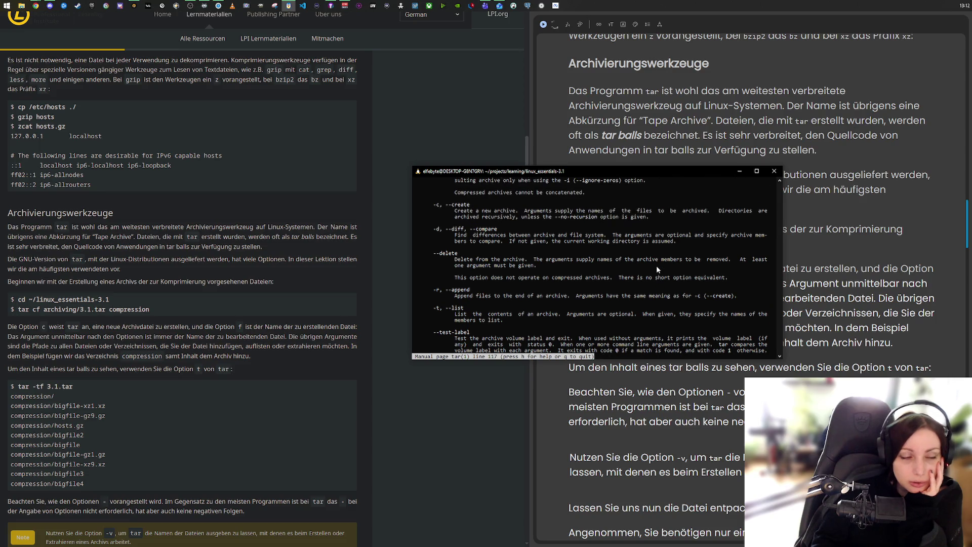
scroll(658, 270, "up", 4)
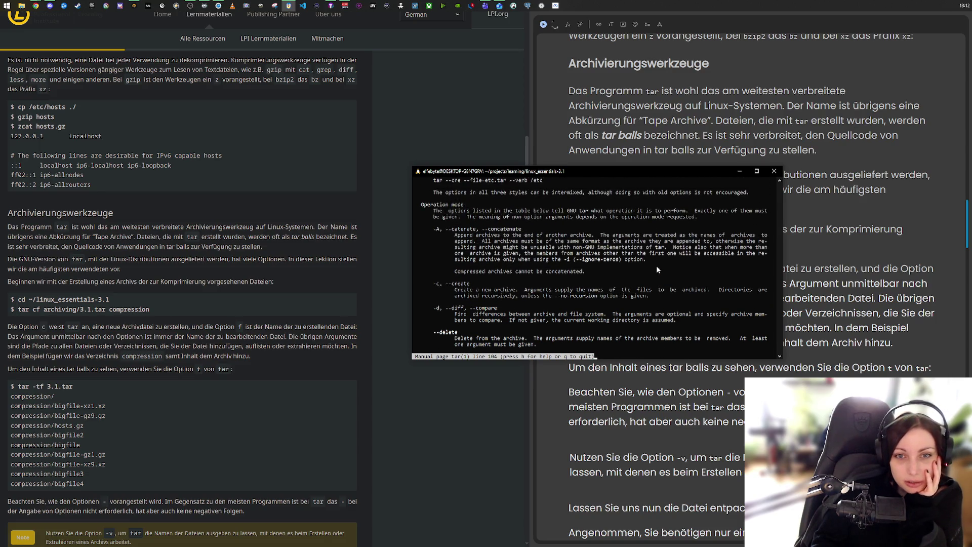
scroll(657, 269, "down", 6)
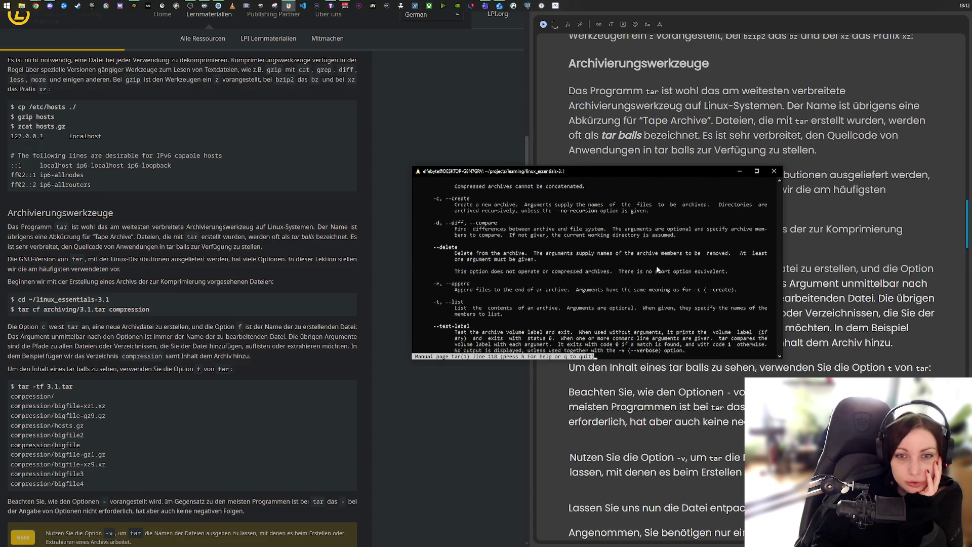
scroll(658, 270, "down", 8)
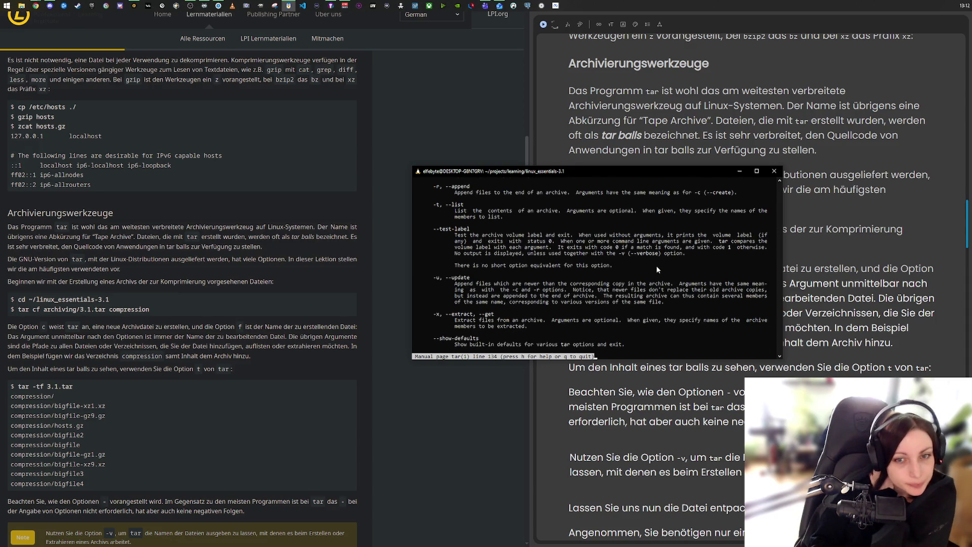
scroll(657, 269, "down", 4)
scroll(657, 269, "down", 5)
scroll(658, 269, "down", 7)
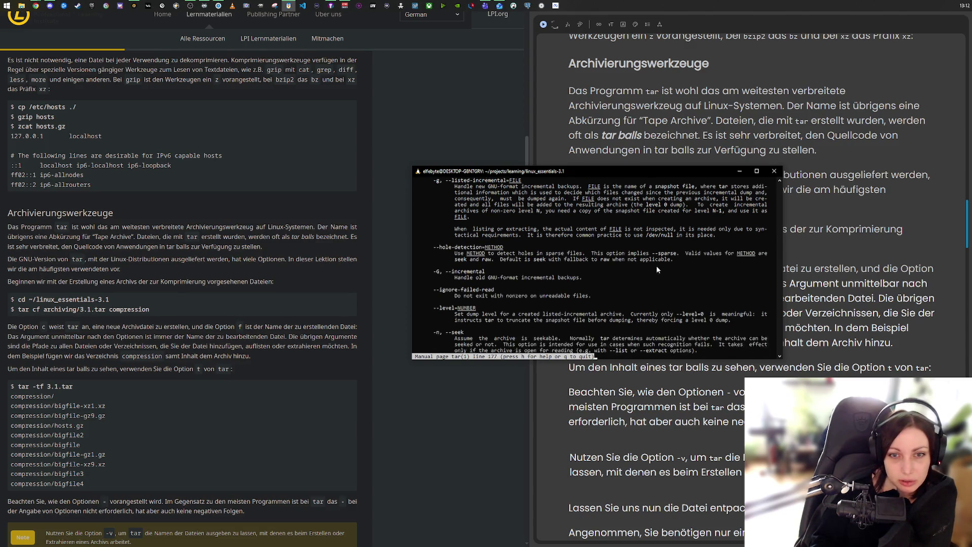
scroll(657, 270, "down", 8)
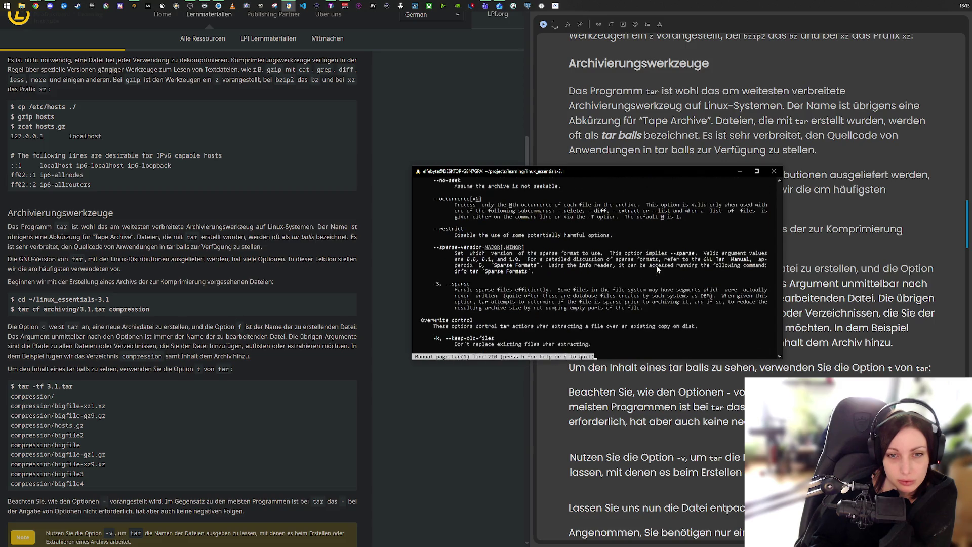
scroll(657, 270, "down", 10)
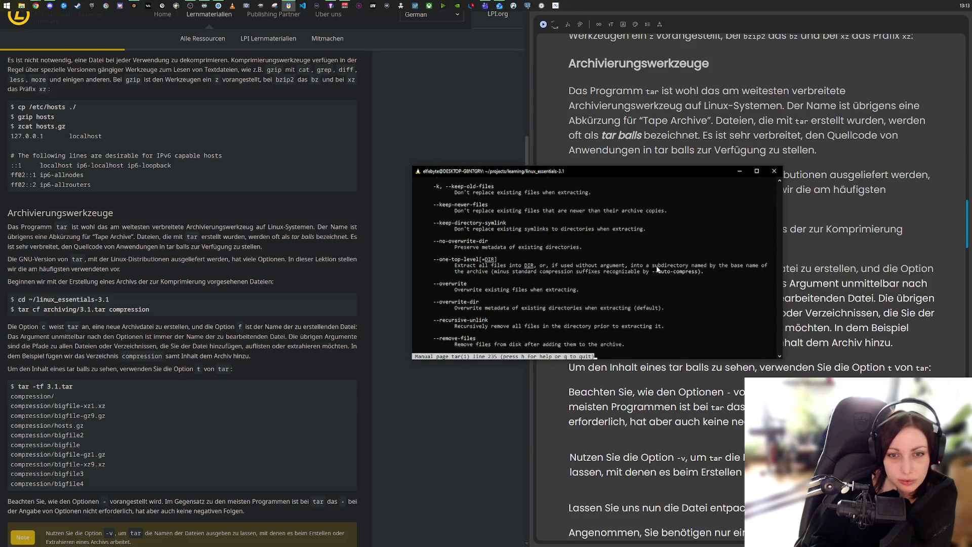
scroll(657, 270, "down", 7)
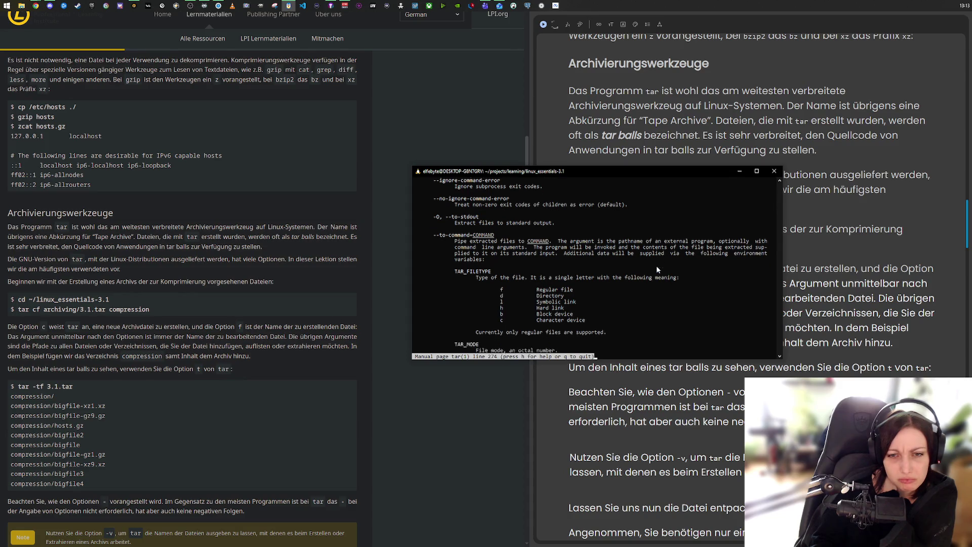
scroll(656, 266, "down", 1)
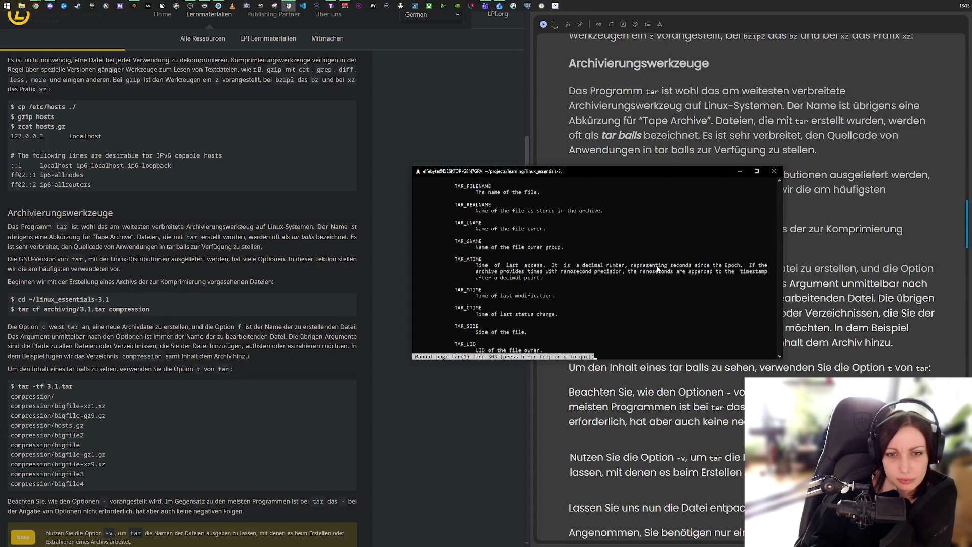
key("ctrl+z")
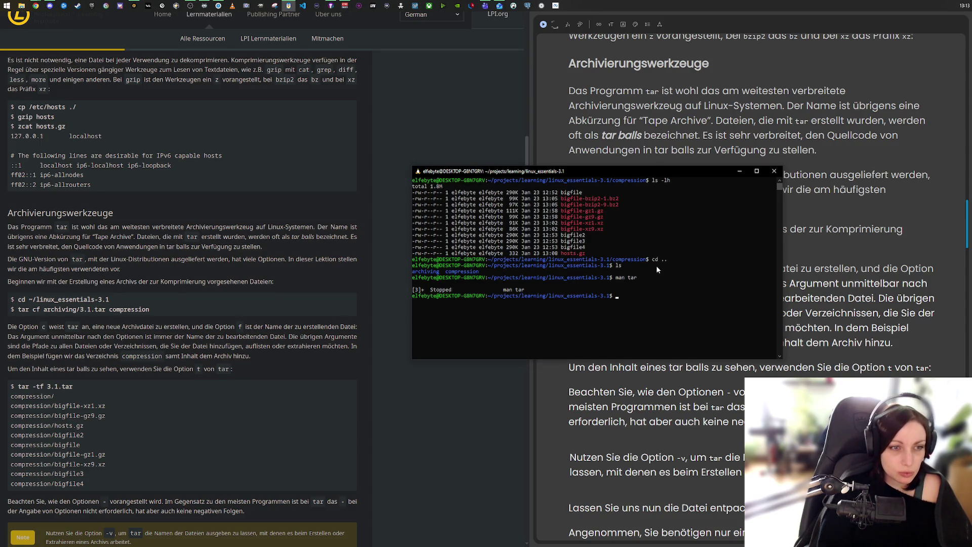
- Pack the compression folder into archiving/3.1.tar with tar cf
type("ta")
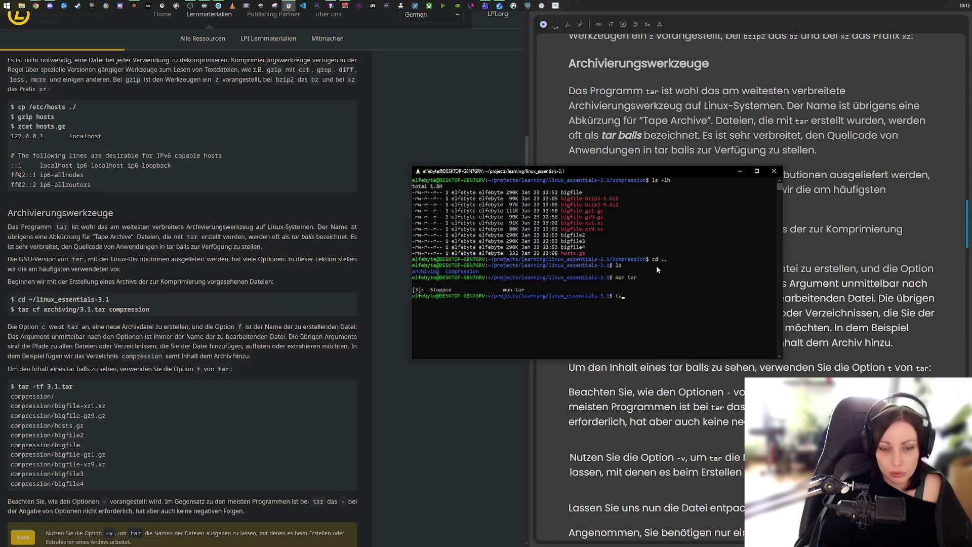
type("r cf arc")
key("Tab")
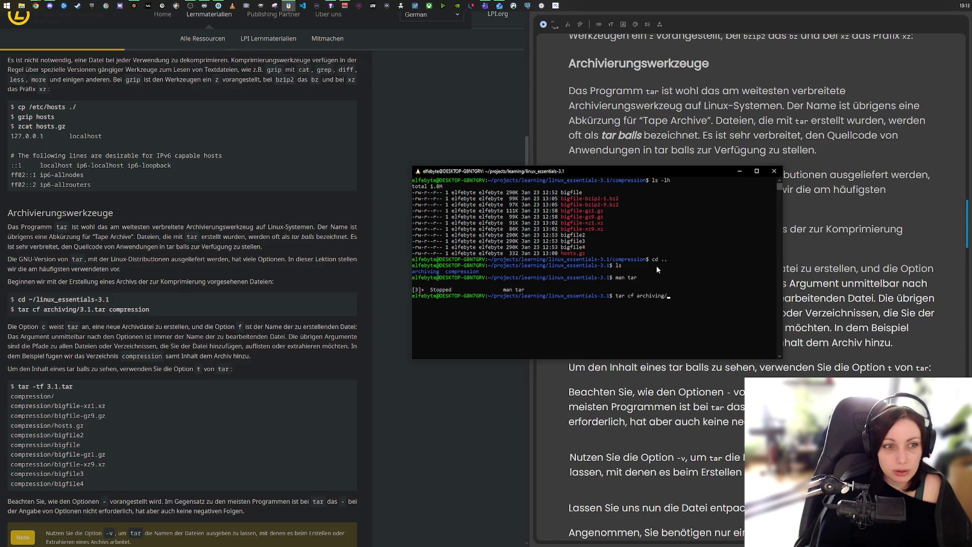
type("3.1.tar ")
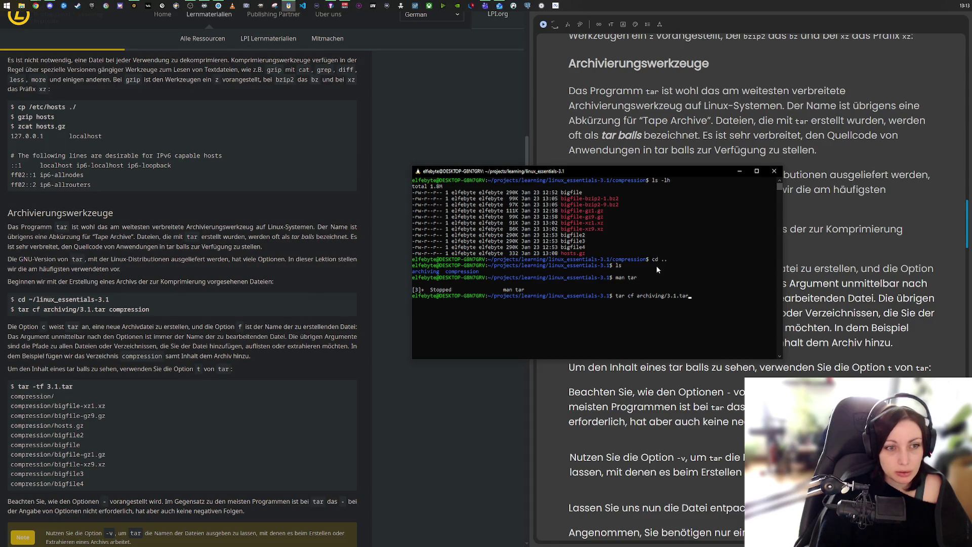
type("comp")
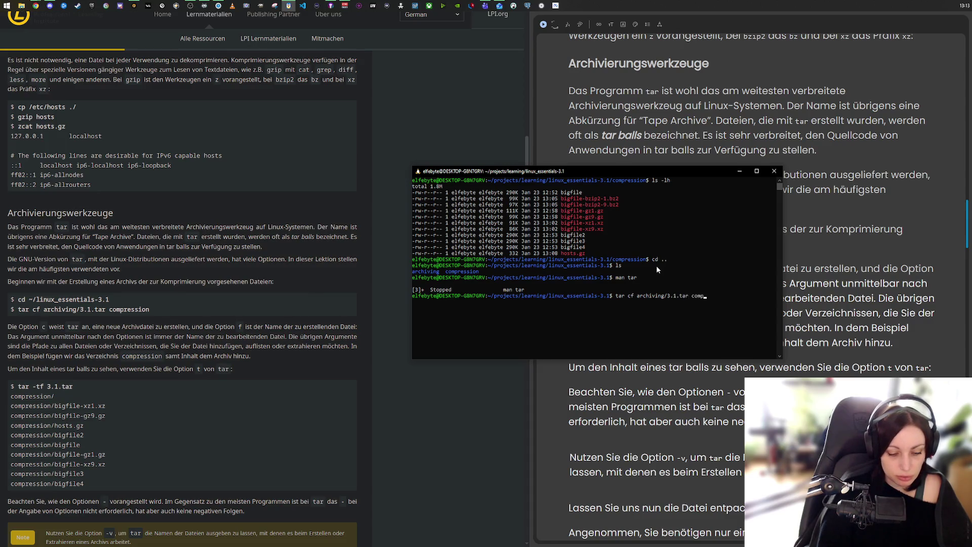
type("ression")
key("Return")
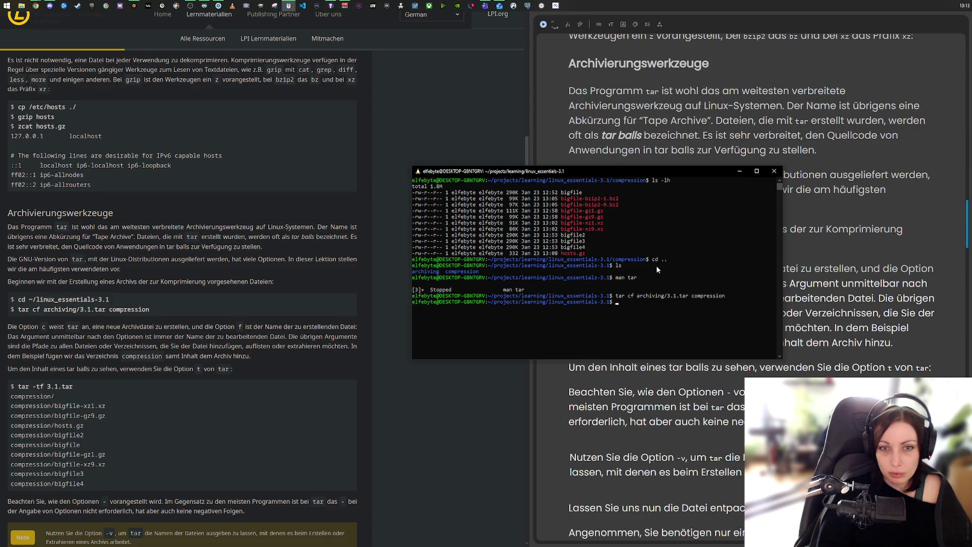
- Show a detailed ls -lh listing of the lesson folder, then switch windows
type("ls")
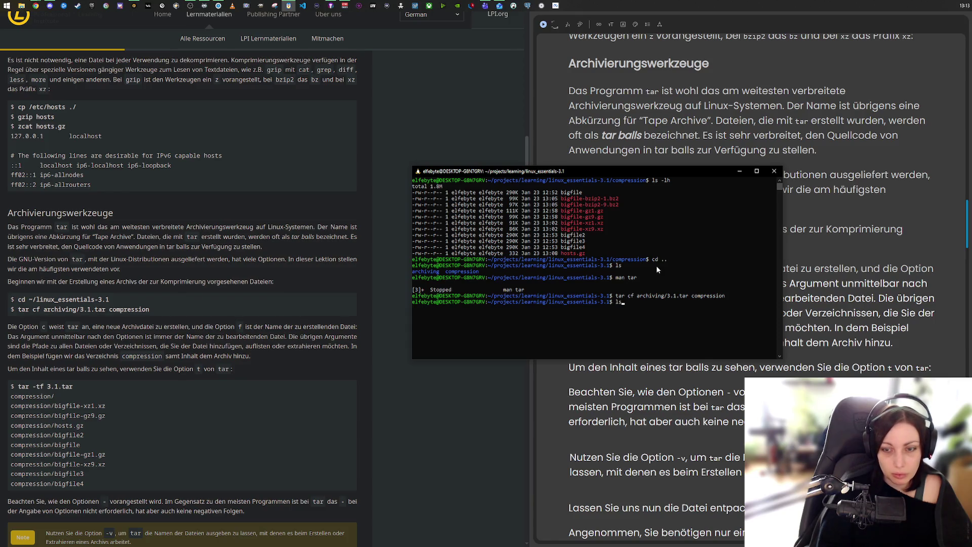
type(" -lh")
key("Return")
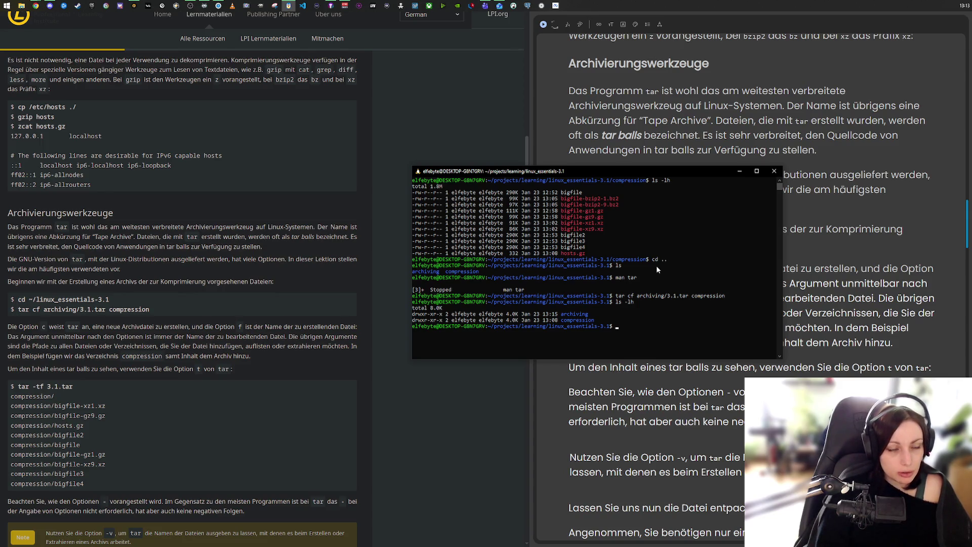
key("alt+Tab")
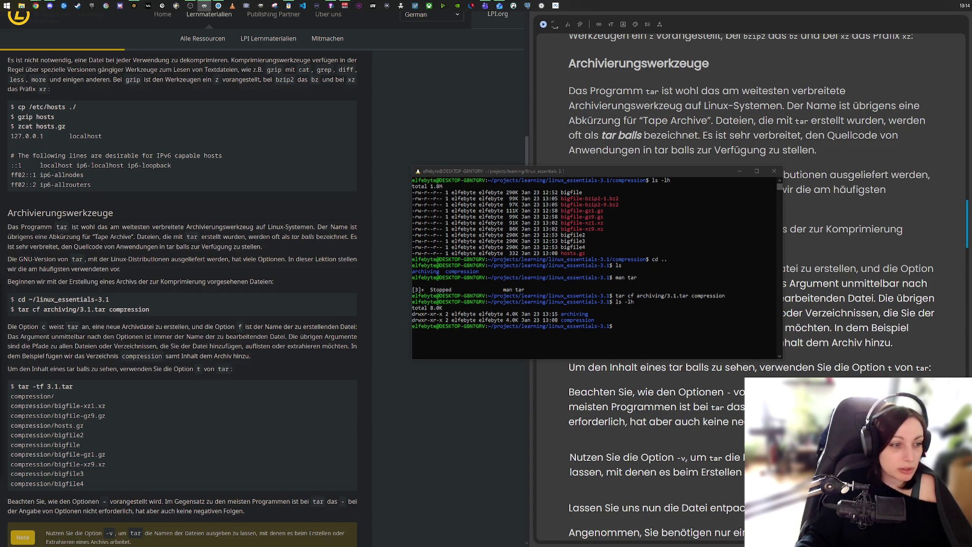
- List 3.1.tar's contents with tar -tf, changing into archiving/ after the first attempt fails
left_click(594, 332)
type("tar ")
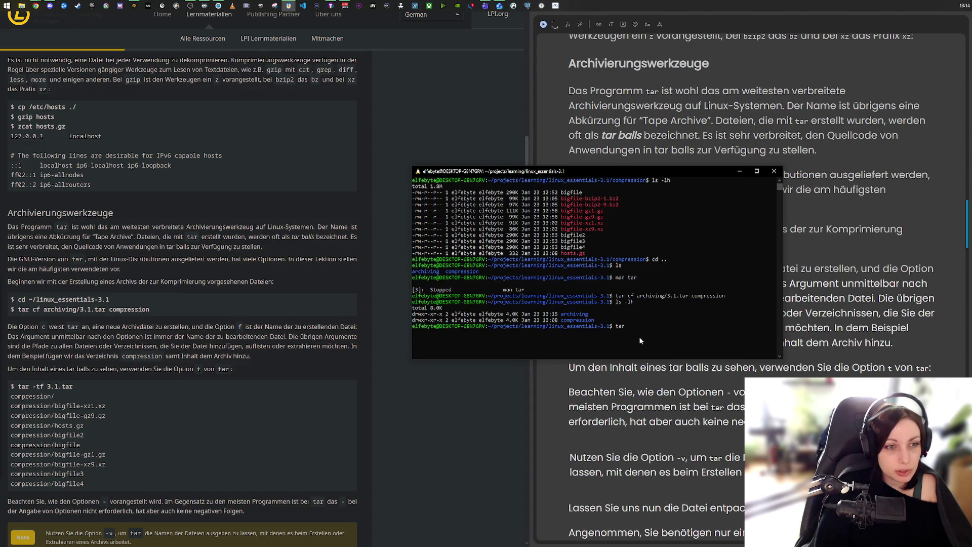
type("-tf")
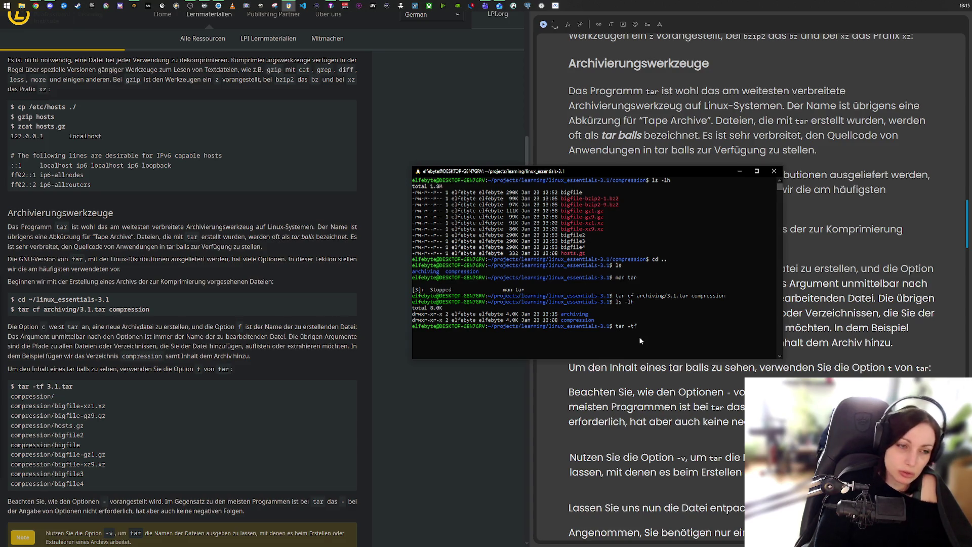
type("3.1.")
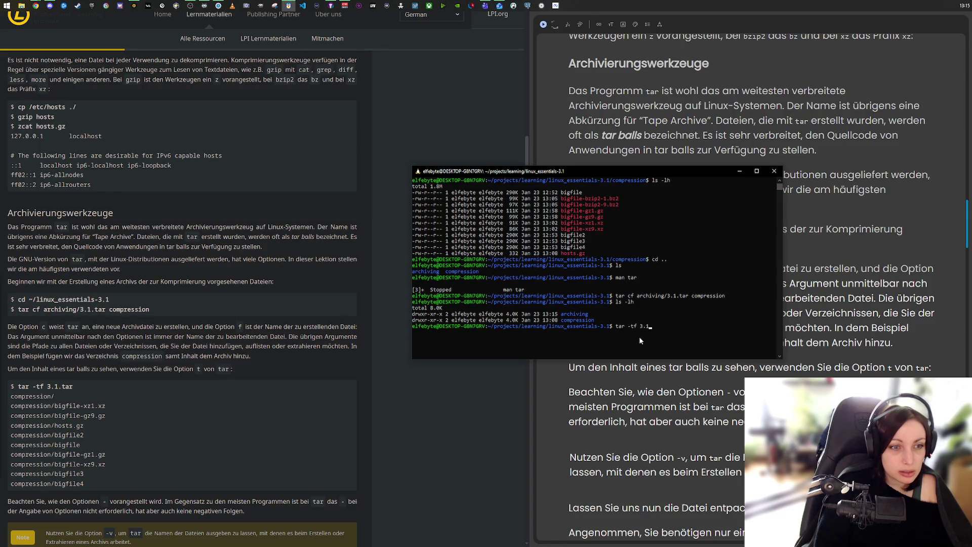
type("tar")
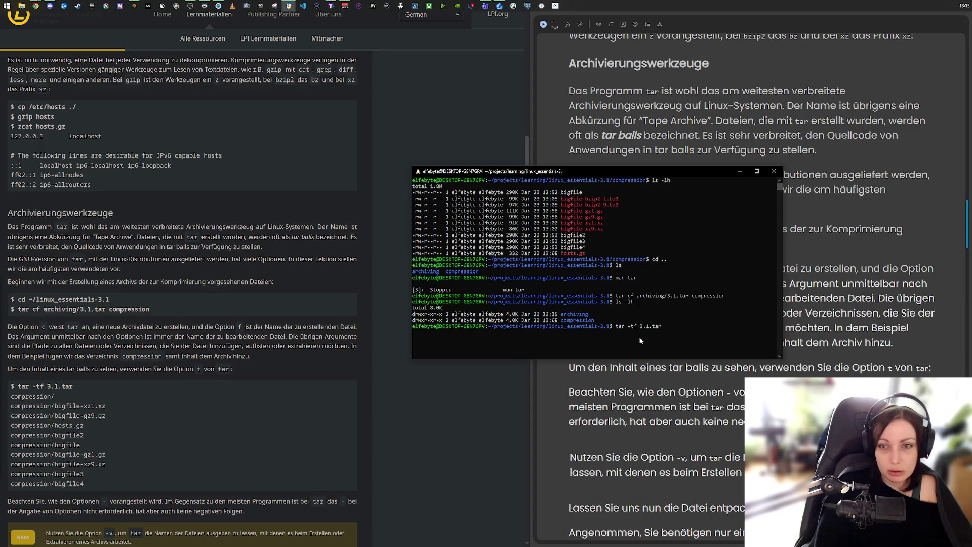
key("Return")
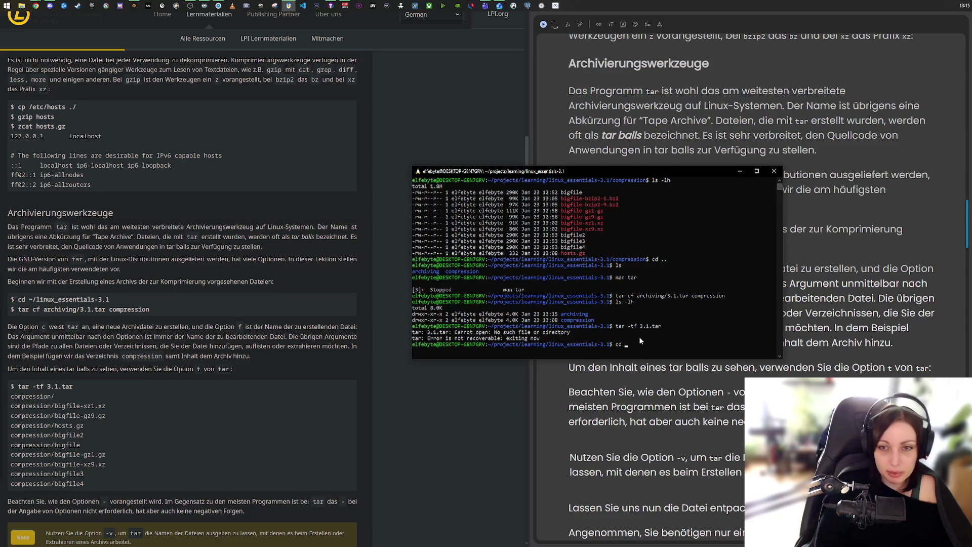
key("Tab")
key("Return")
key("Up")
key("Up")
key("Return")
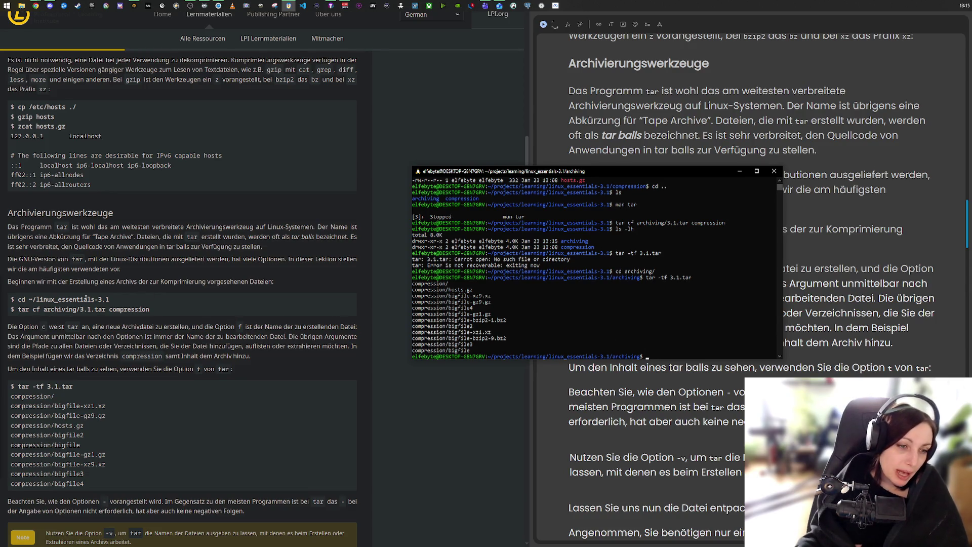
scroll(238, 503, "down", 3)
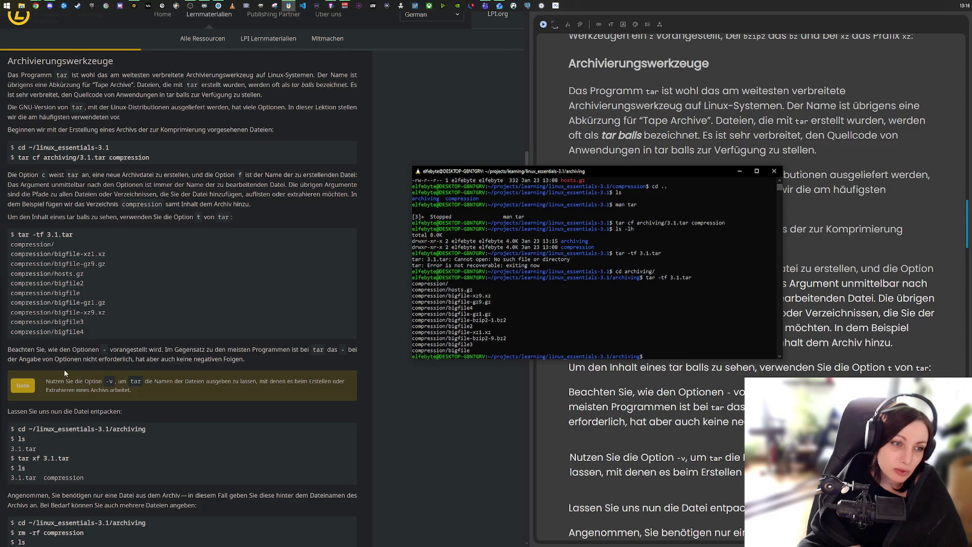
left_click_drag(84, 360, 252, 361)
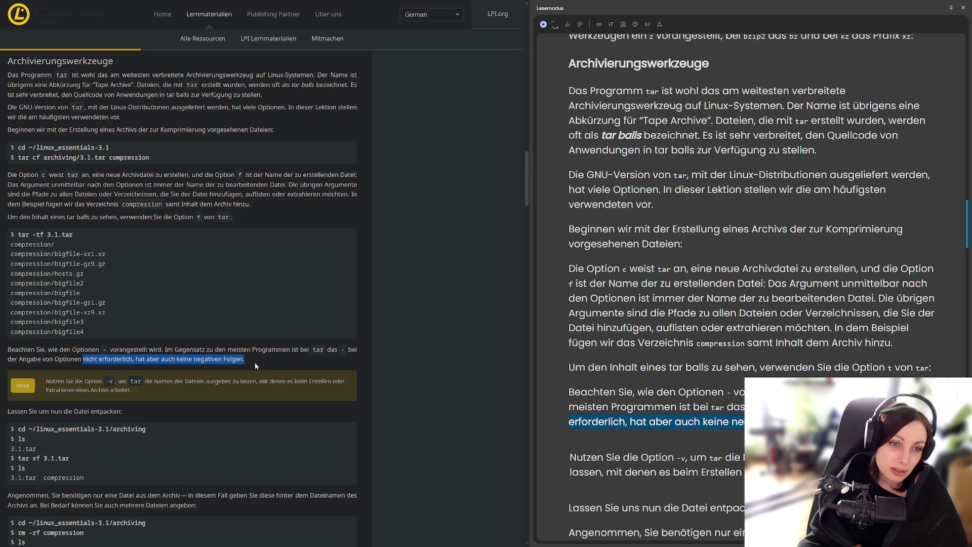
left_click(263, 360)
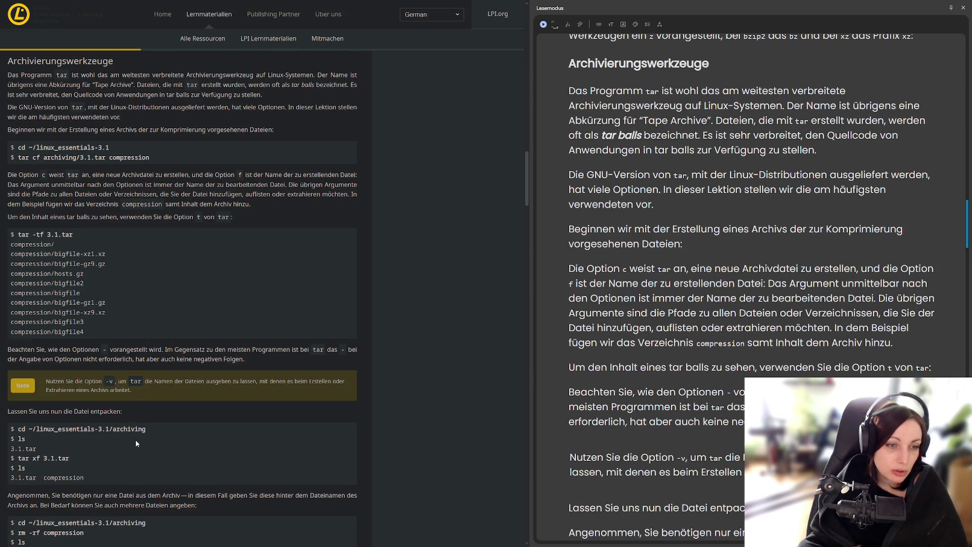
scroll(135, 439, "down", 2)
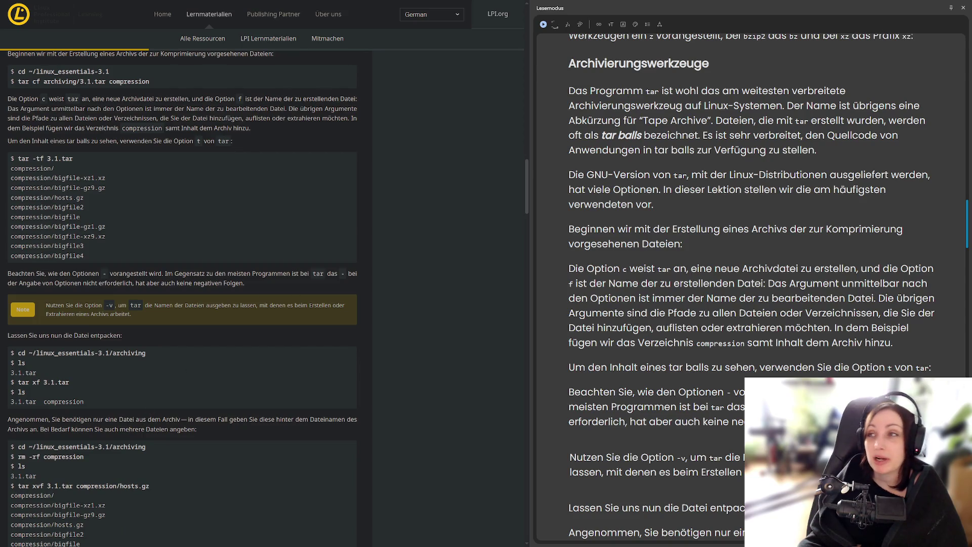
key("alt+Tab")
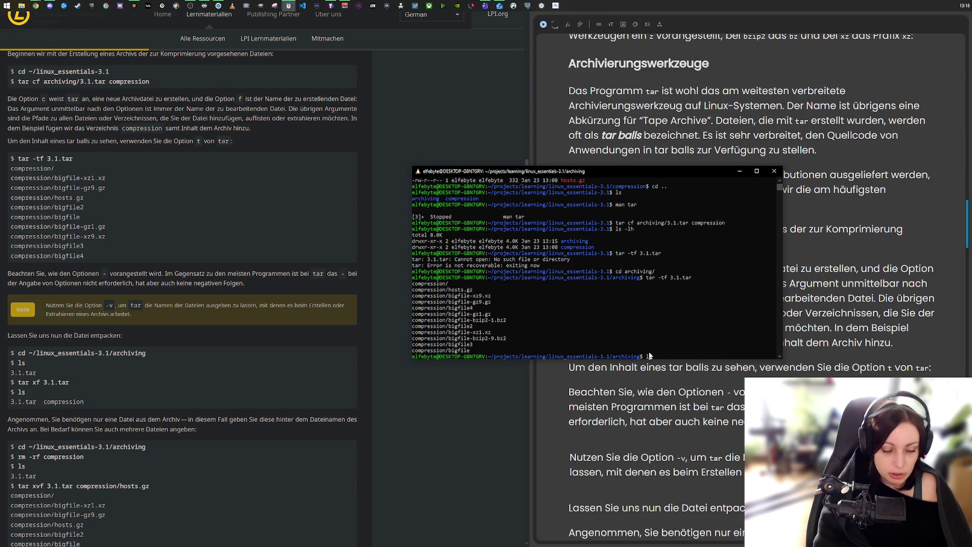
- List the archiving folder contents with ls -lh and ls
type("s -")
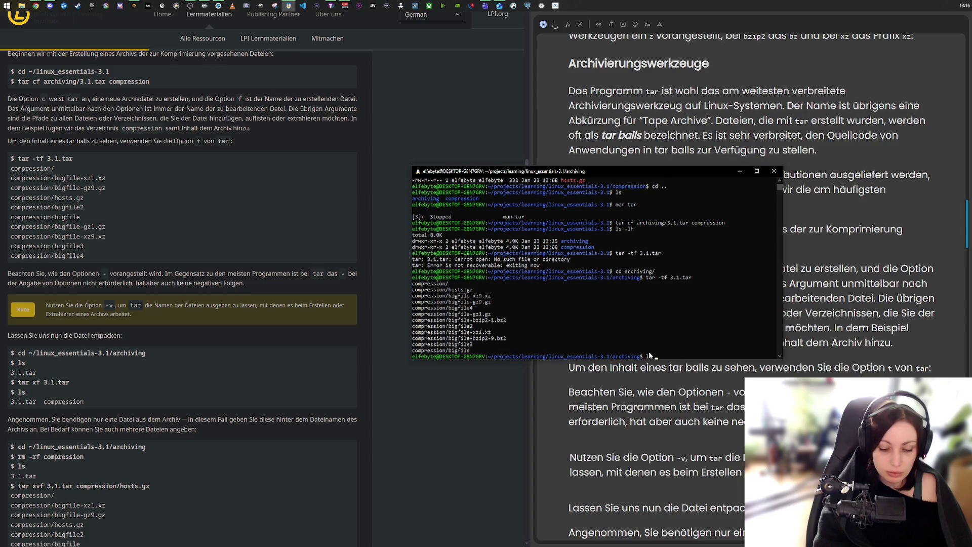
type("lh")
key("Return")
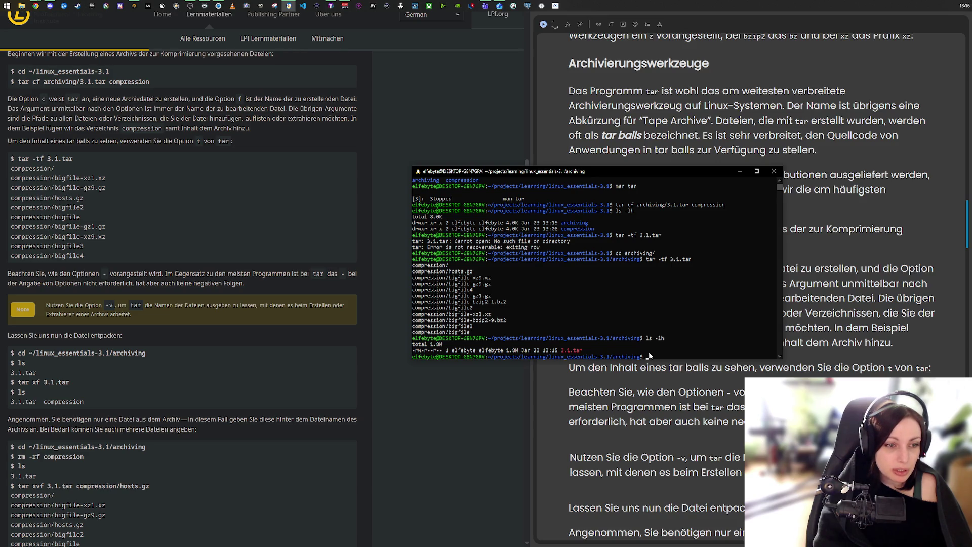
type("ls")
key("Return")
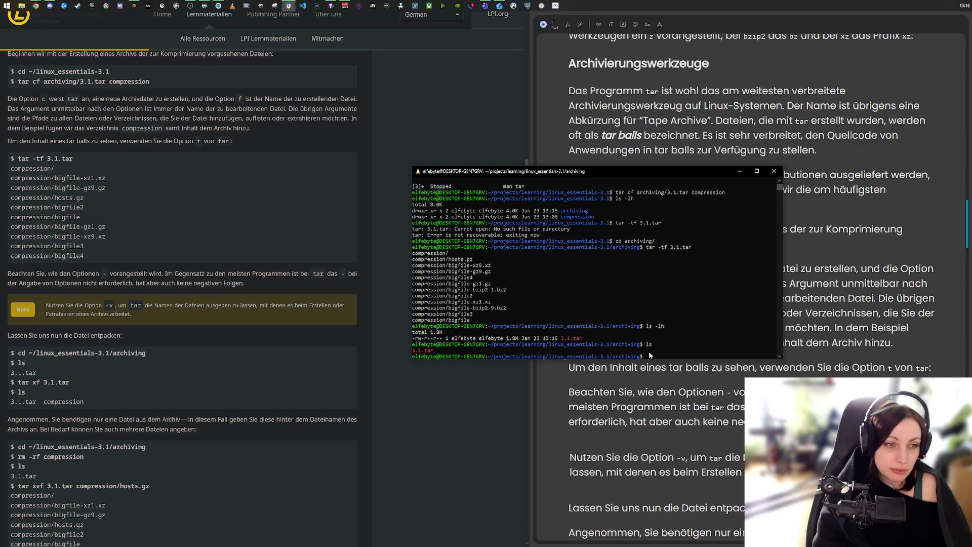
- Extract 3.1.tar in place and list the folder to see the new compression directory
type("tar xf")
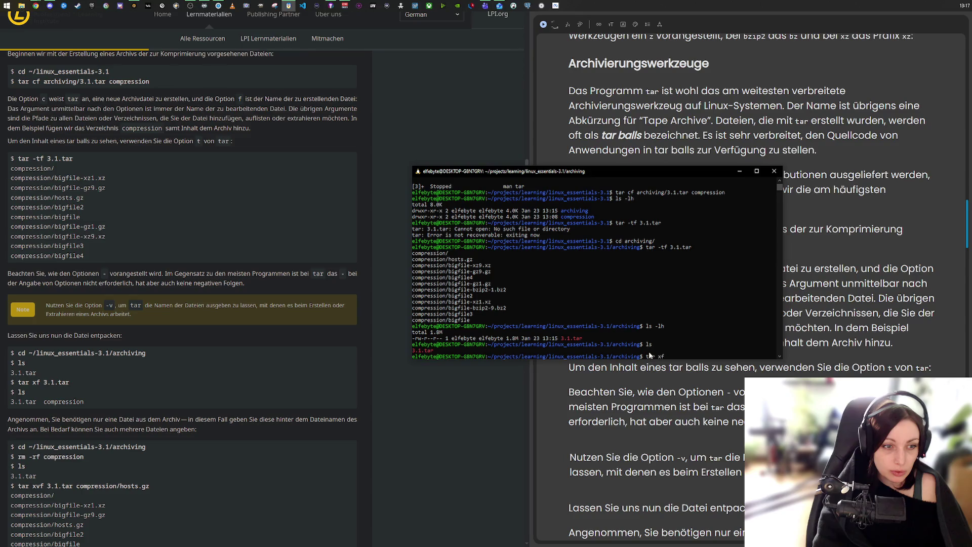
type(" 3.1.tar")
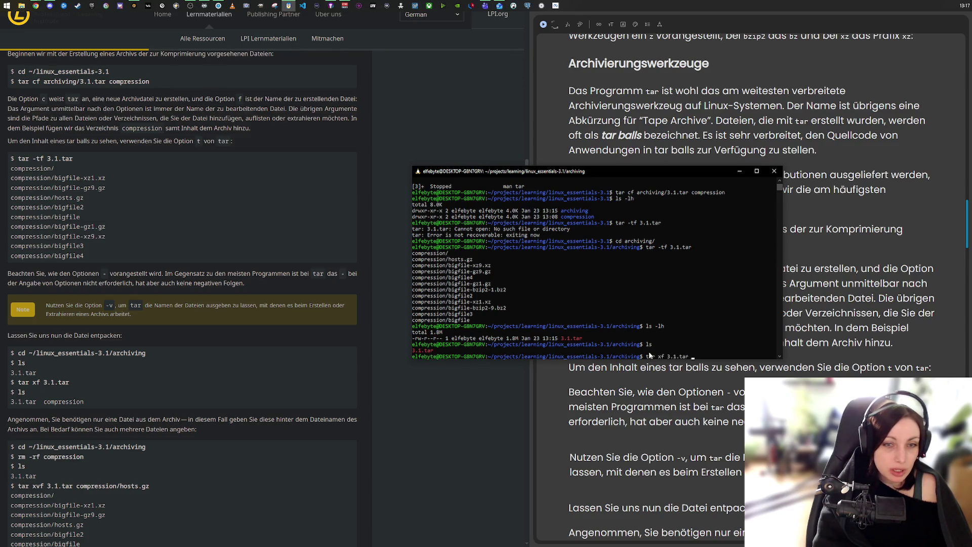
key("Return")
type("ls")
key("Return")
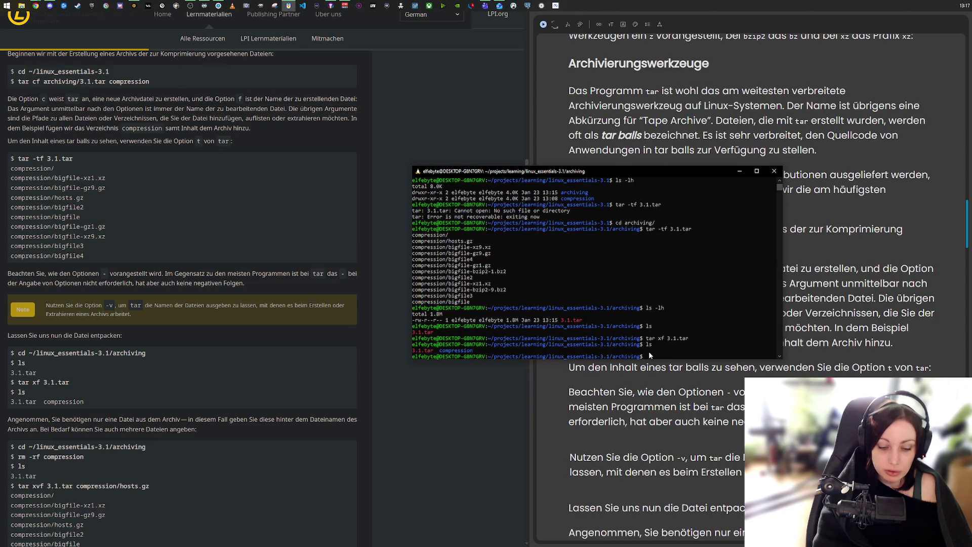
type("tar xf 3.1.tarls -lh")
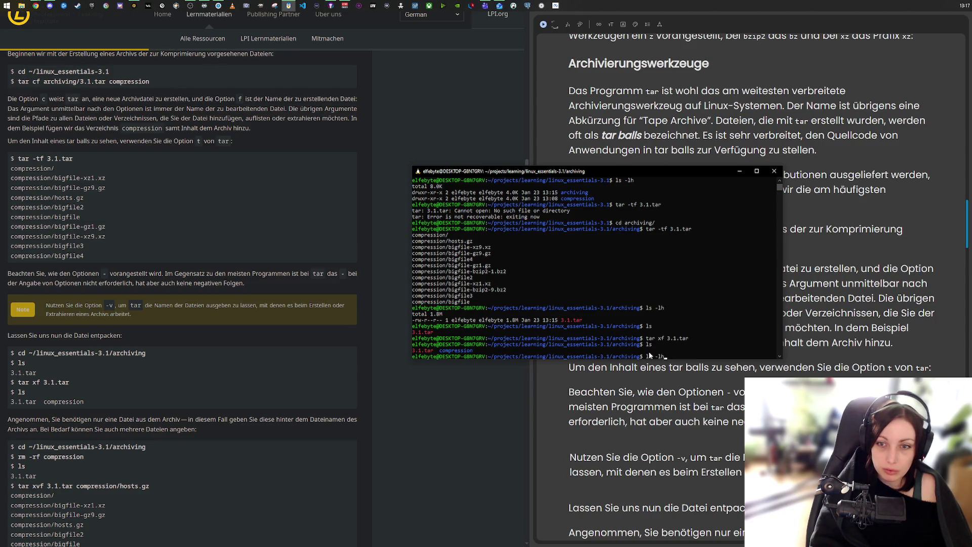
key("Return")
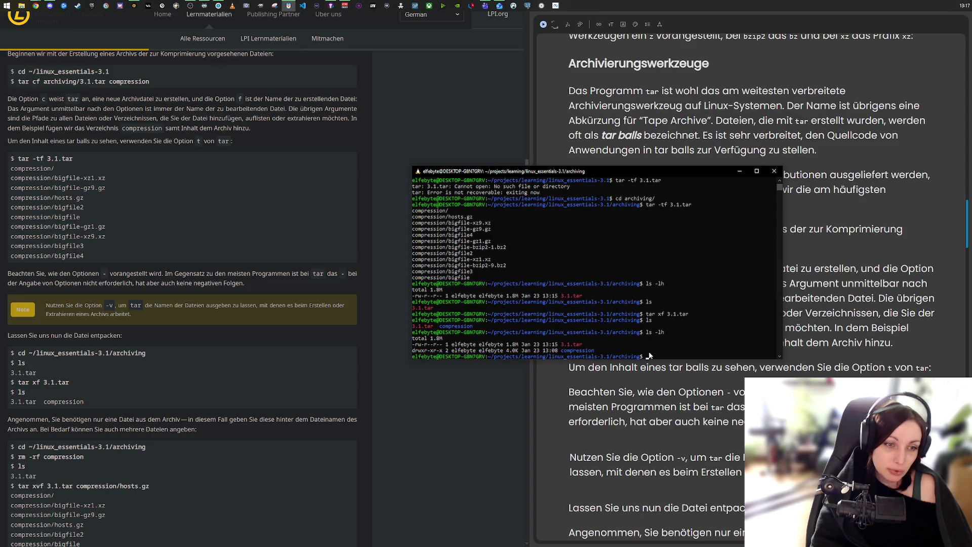
- Highlight the hosts.gz entry in the listing, then bring the learning materials page forward
scroll(304, 383, "down", 3)
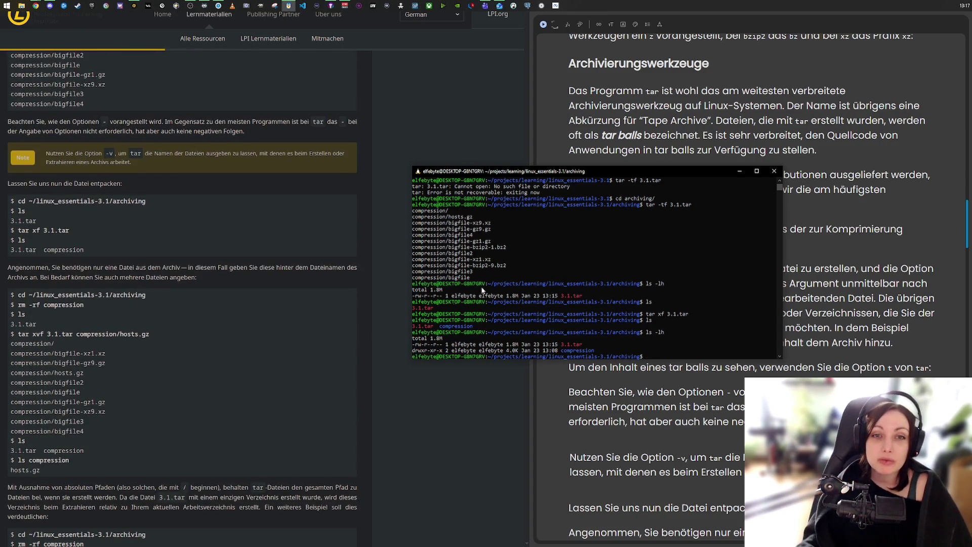
left_click_drag(432, 218, 476, 218)
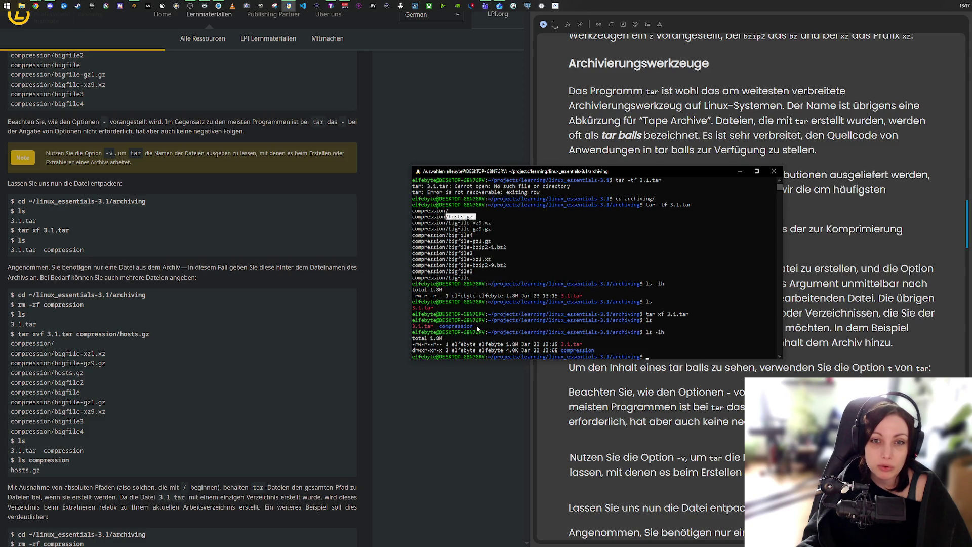
left_click(595, 352)
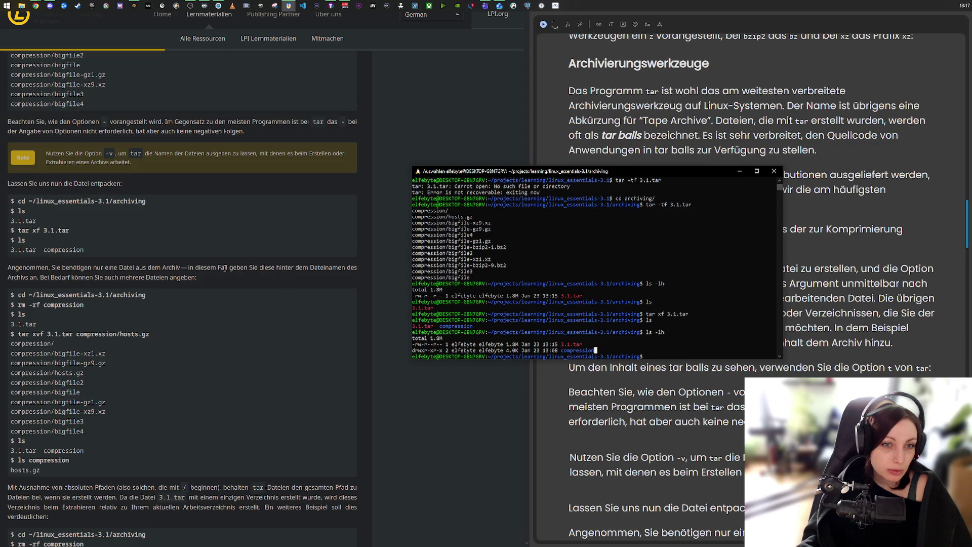
left_click(19, 278)
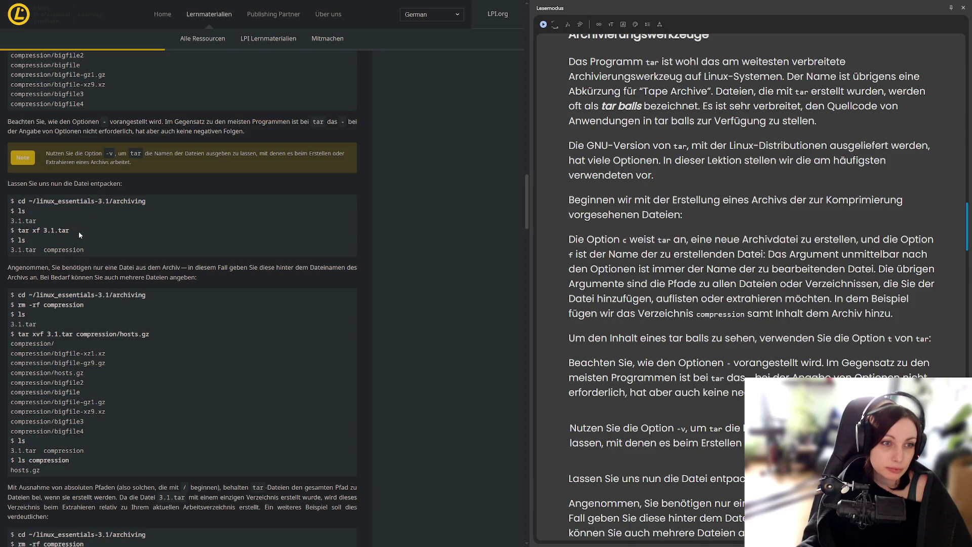
- Select 3.1.tar in the 'tar xf 3.1.tar' example and return to the terminal
left_click_drag(49, 230, 72, 233)
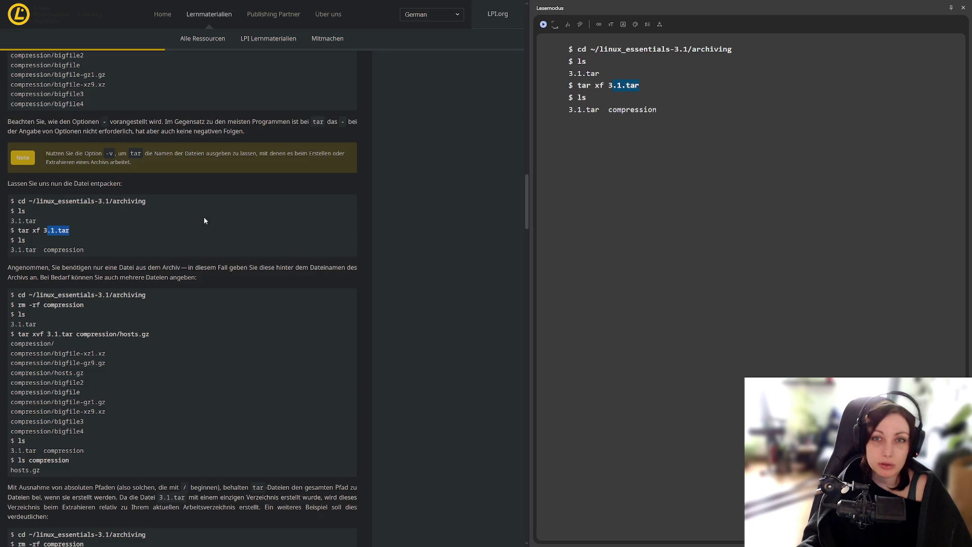
key("alt+Tab")
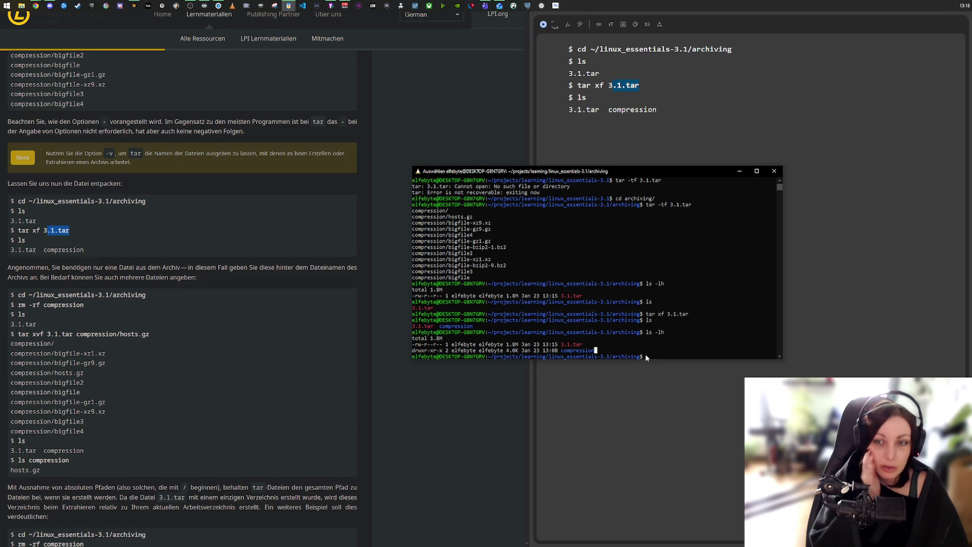
- Clear the prompt and list the contents of 3.1.tar again with tar -tf
type("tar xf 3.1.tar")
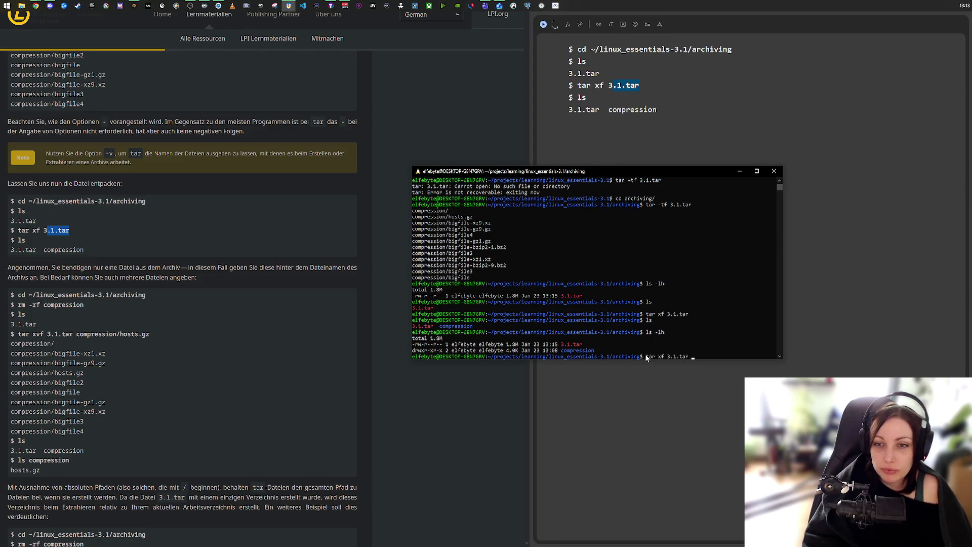
key("ctrl+u")
type("ls")
key("BackSpace")
key("BackSpace")
right_click(647, 357)
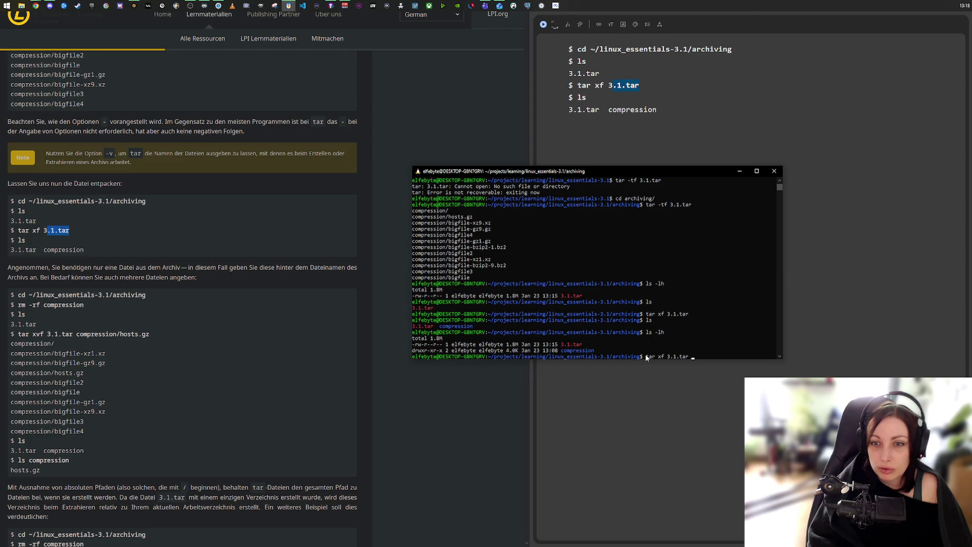
key("Up")
key("Up")
key("Up")
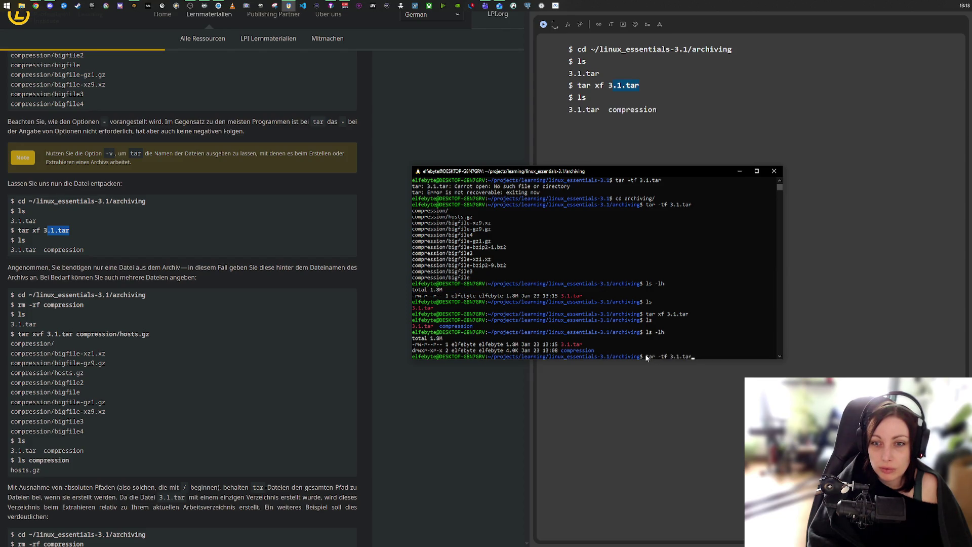
key("Return")
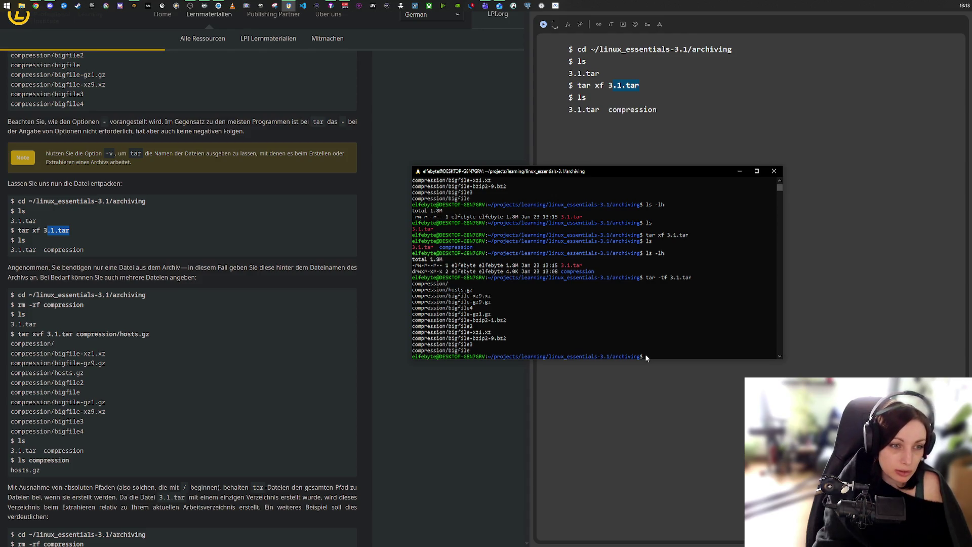
- Delete the extracted compression folder with rm -rf and confirm only 3.1.tar remains
type("rm -")
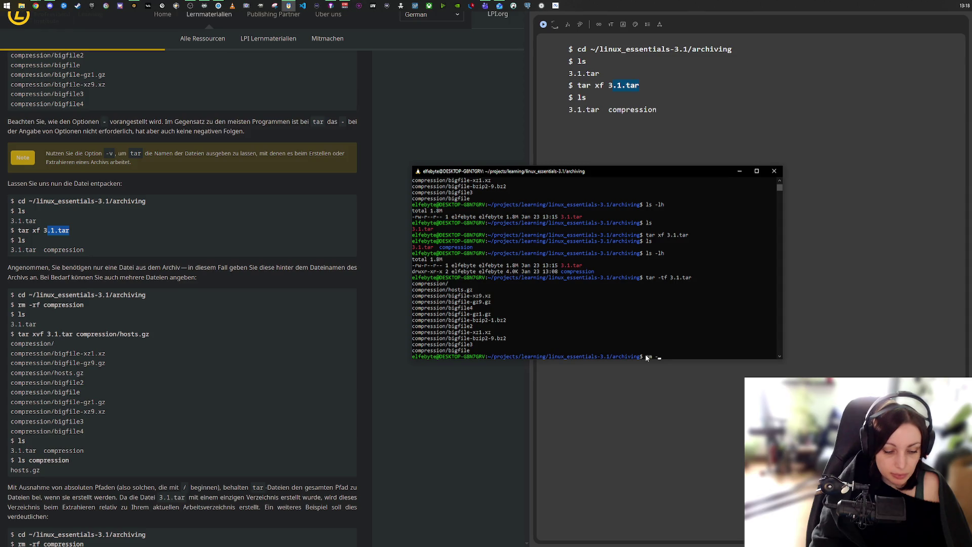
type("rf ")
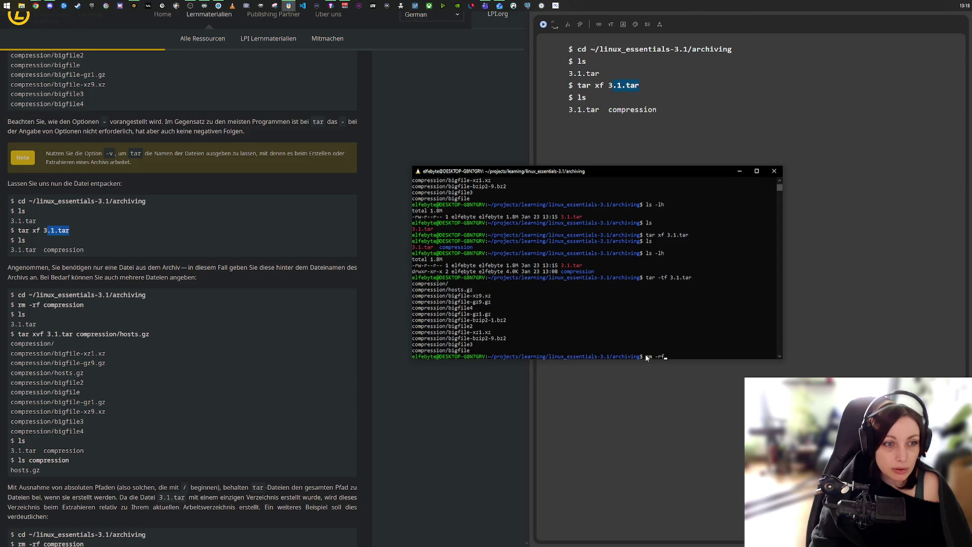
type("comp")
key("Tab")
key("Return")
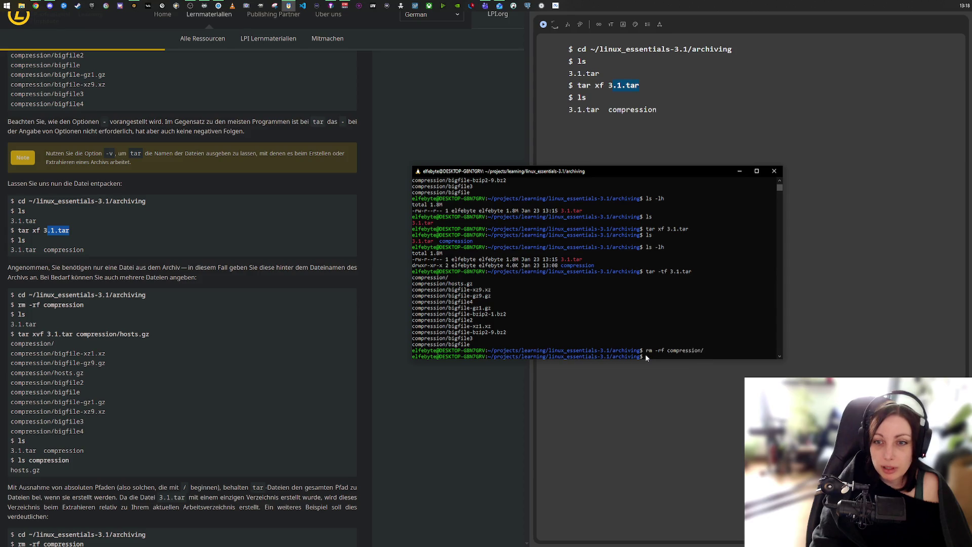
type("ls")
key("Return")
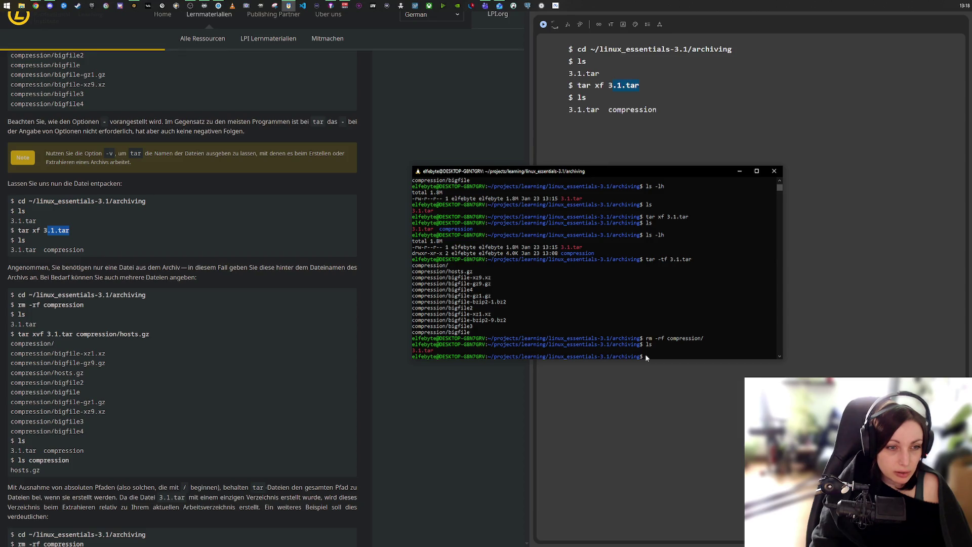
- Reopen the tar manual and scroll down to the -x, --extract, --get option description
type("tar xf 3.1.")
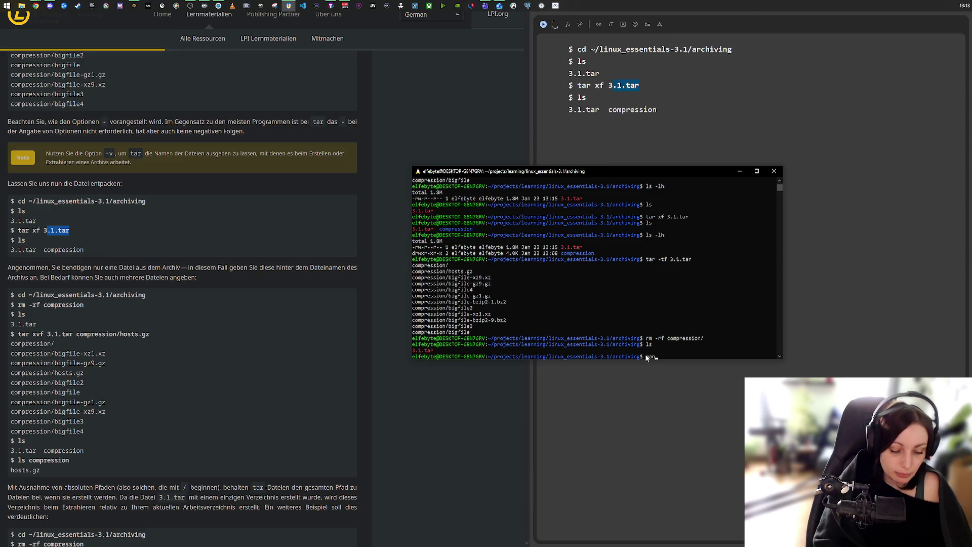
type("tar")
key("Return")
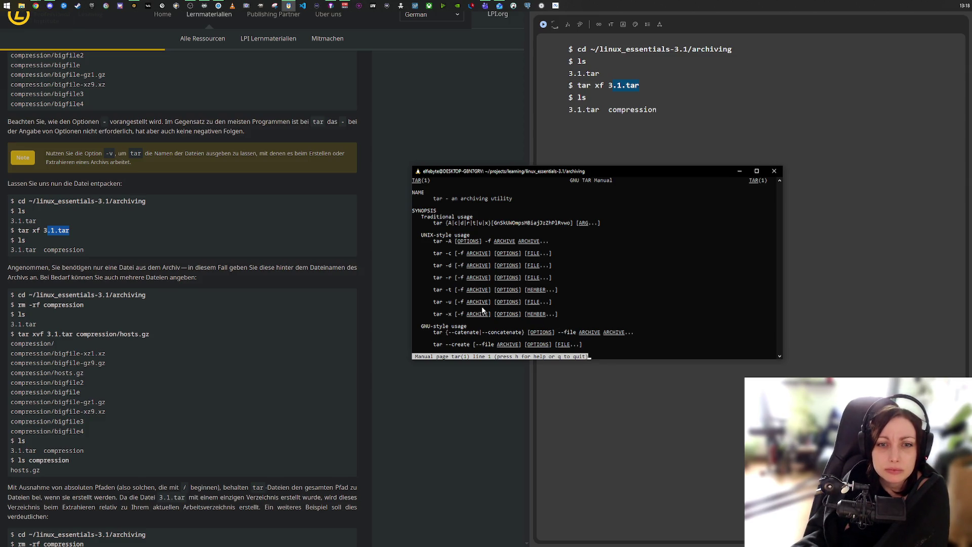
scroll(506, 313, "down", 4)
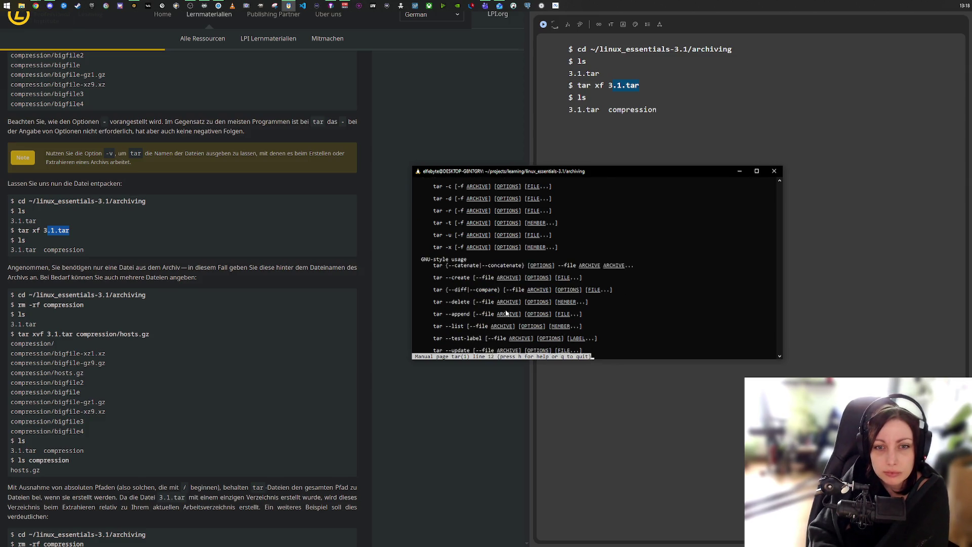
scroll(505, 313, "up", 3)
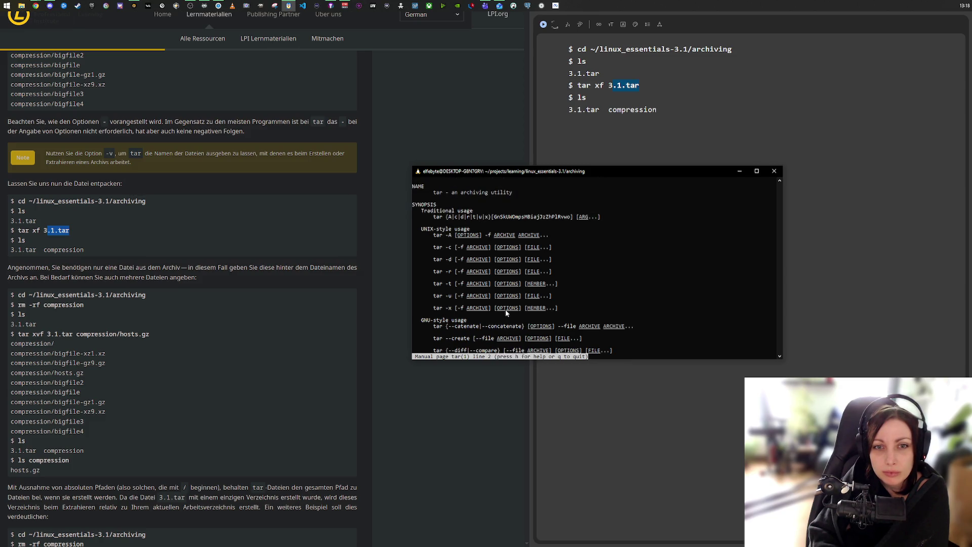
scroll(506, 311, "down", 4)
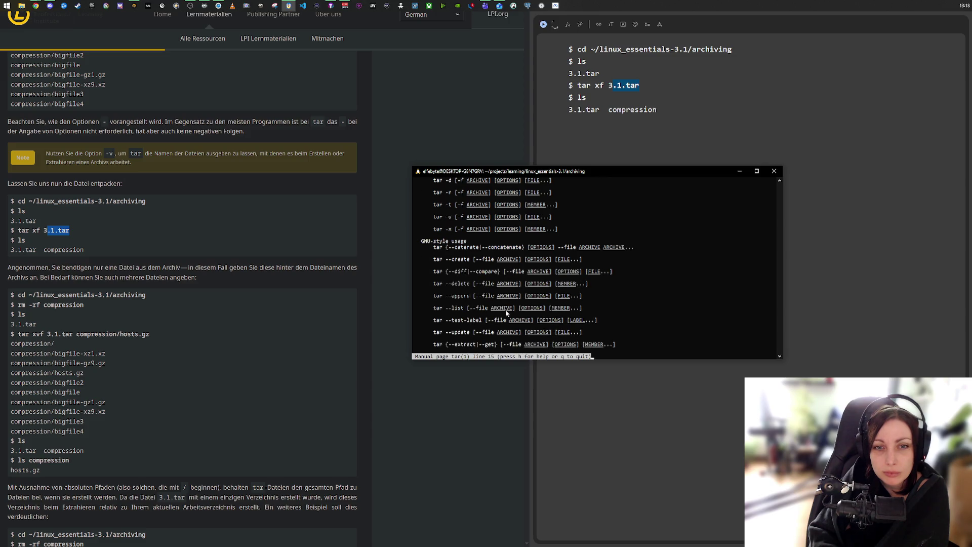
scroll(506, 313, "down", 2)
scroll(506, 312, "down", 8)
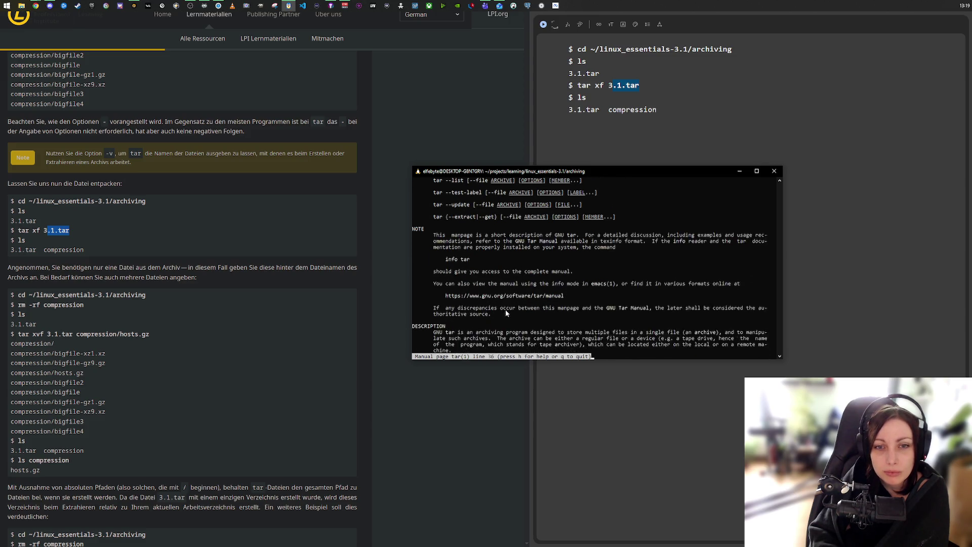
scroll(506, 309, "down", 14)
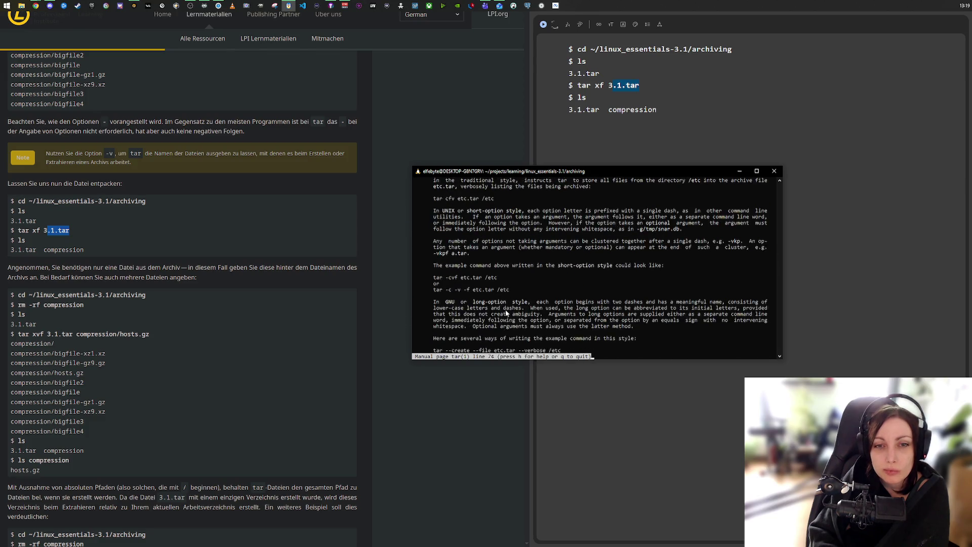
scroll(505, 311, "down", 10)
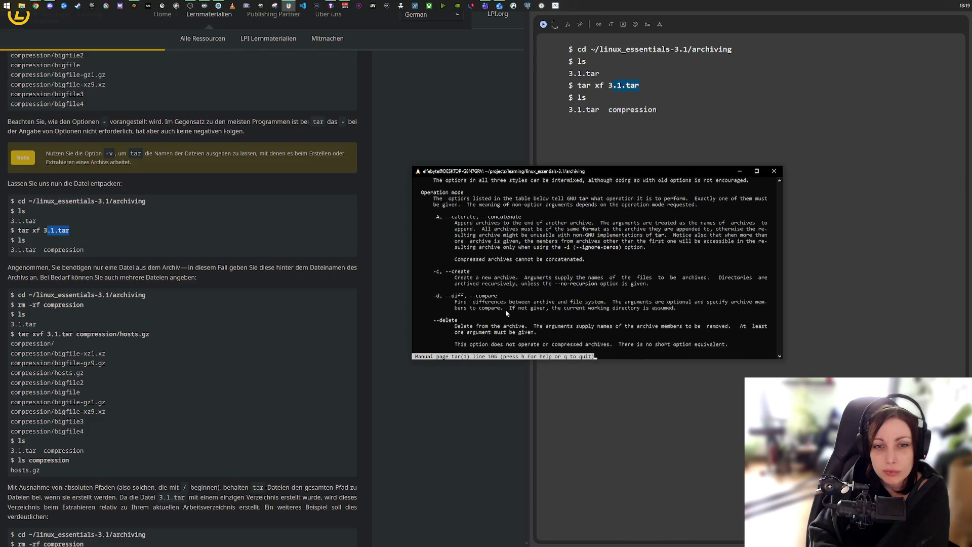
scroll(506, 311, "down", 8)
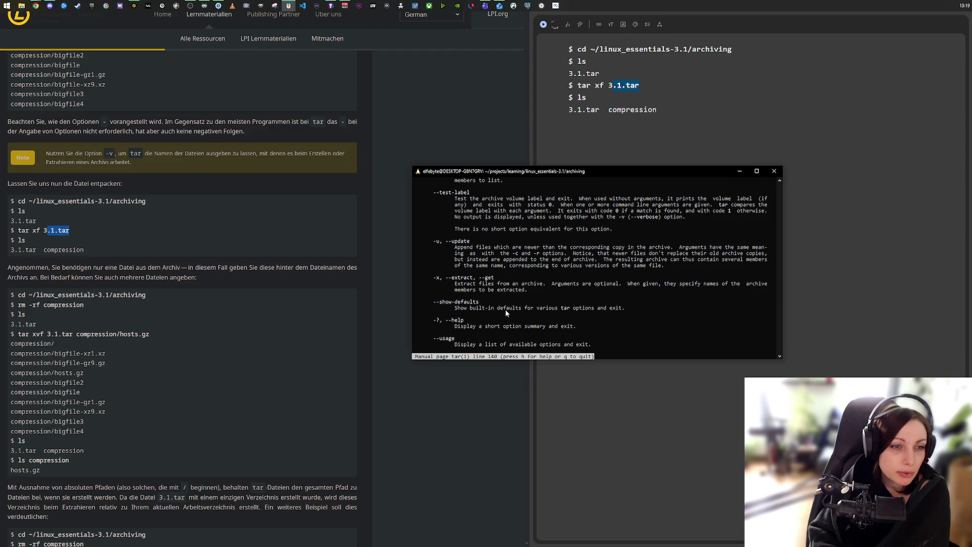
key("Down")
key("Down")
key("Down")
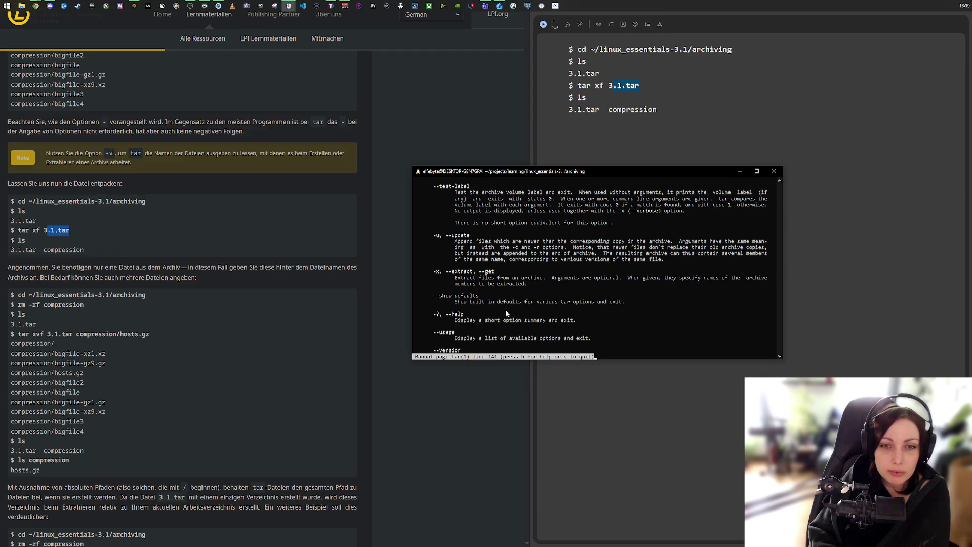
key("Up")
key("Up")
key("Up")
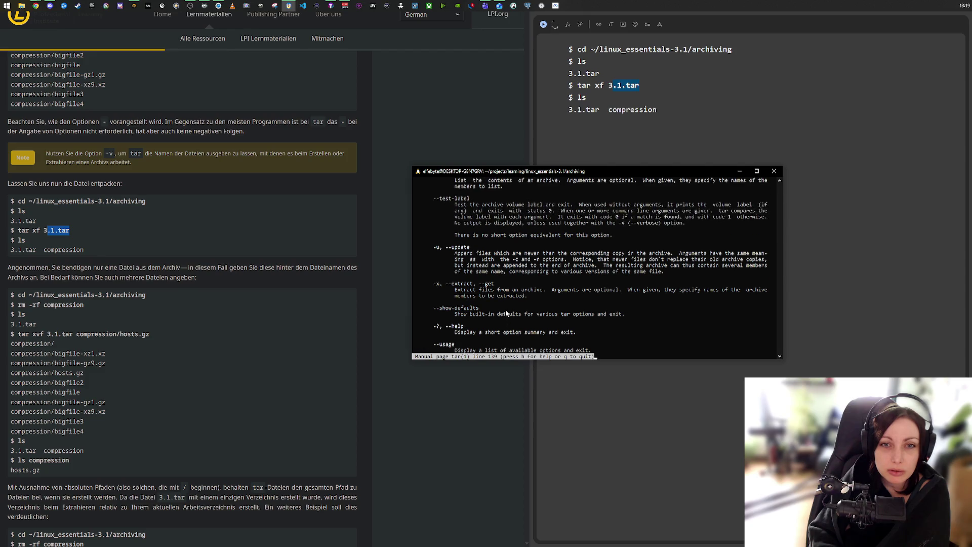
key("Down")
key("Down")
key("Down")
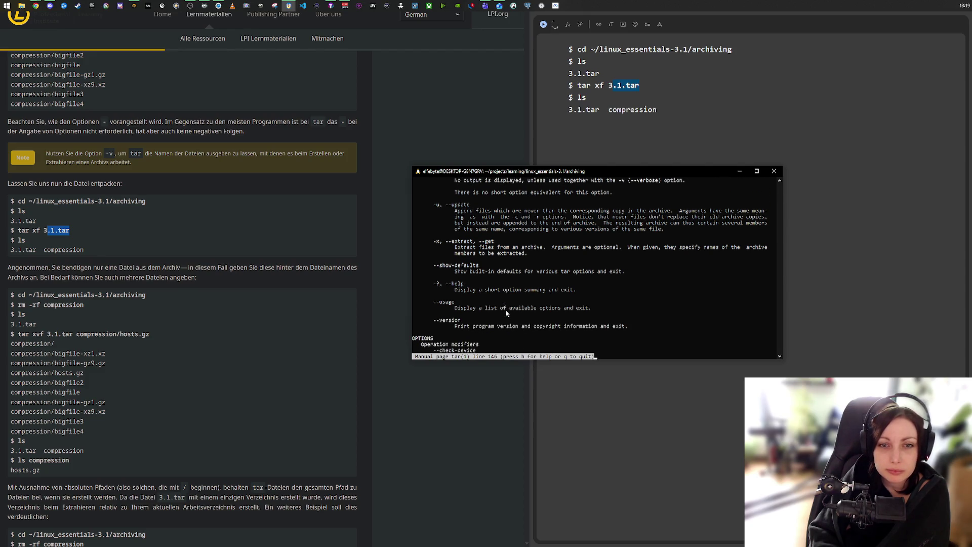
key("Down")
key("Down")
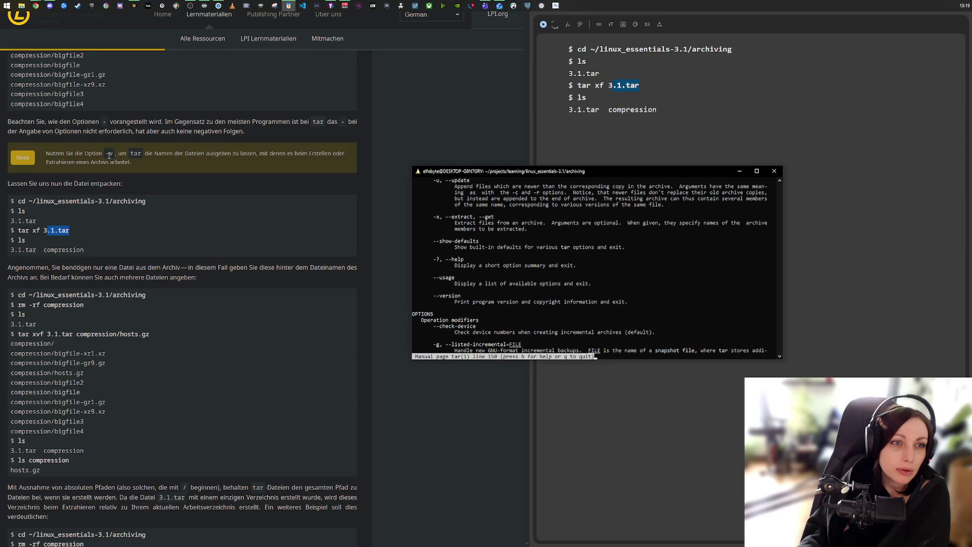
- Highlight the sentence explaining that f names the archive file, then return to the terminal
double_click(109, 153)
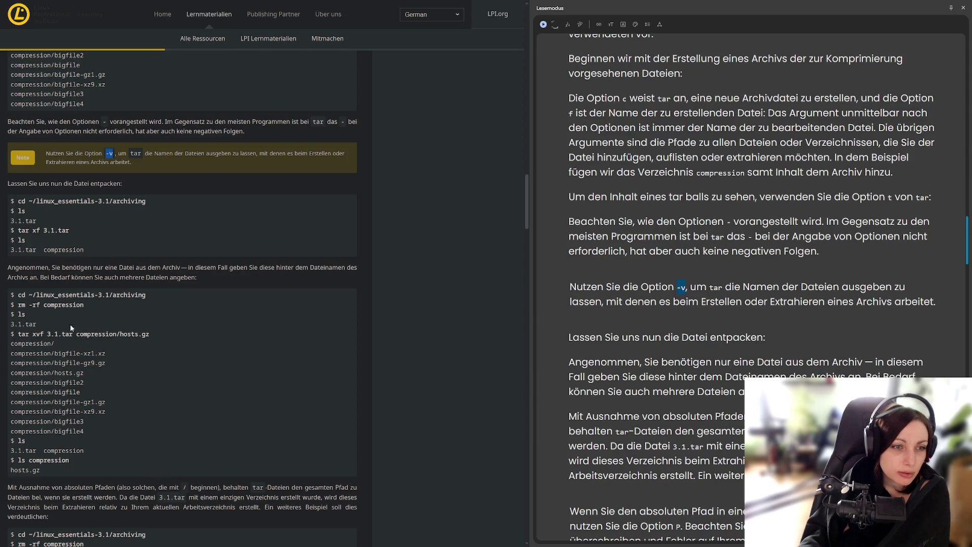
scroll(142, 323, "up", 5)
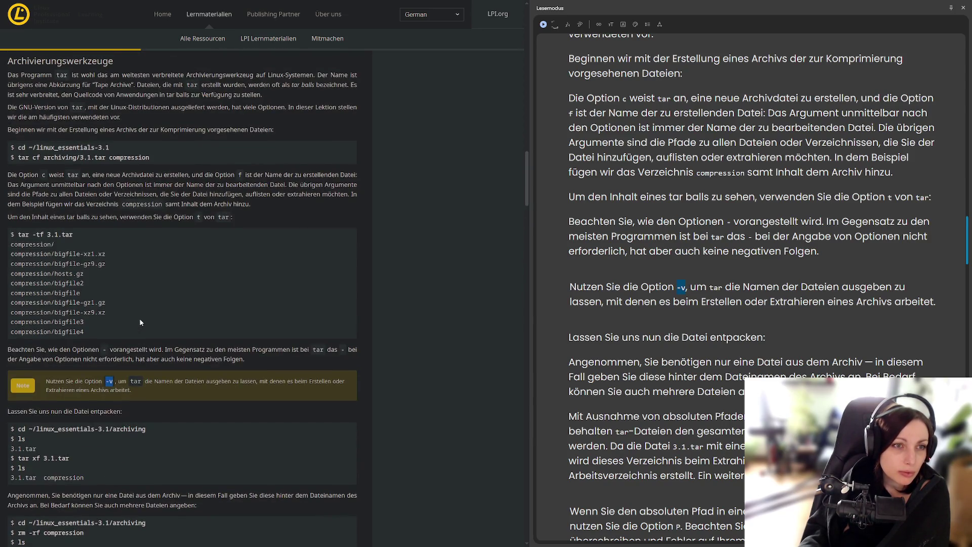
scroll(142, 323, "up", 3)
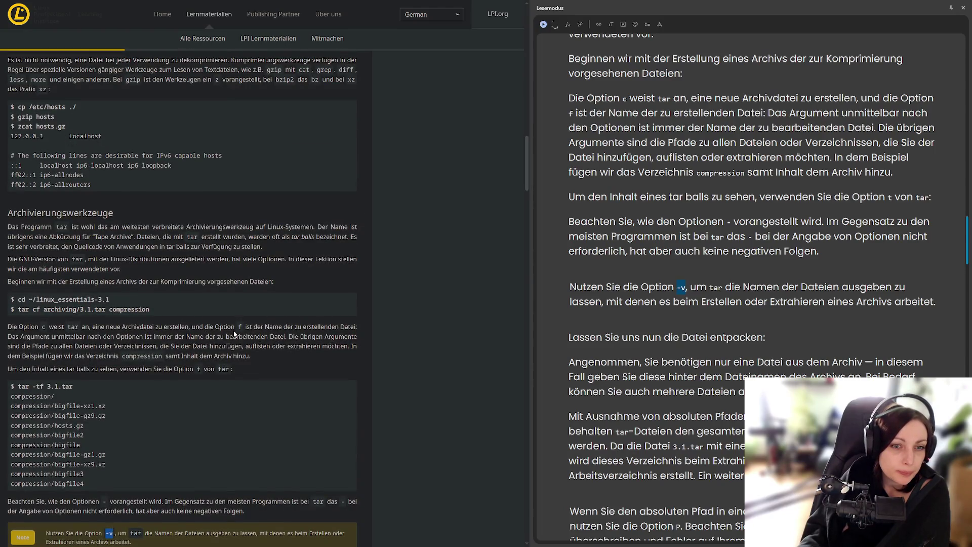
left_click_drag(237, 328, 357, 330)
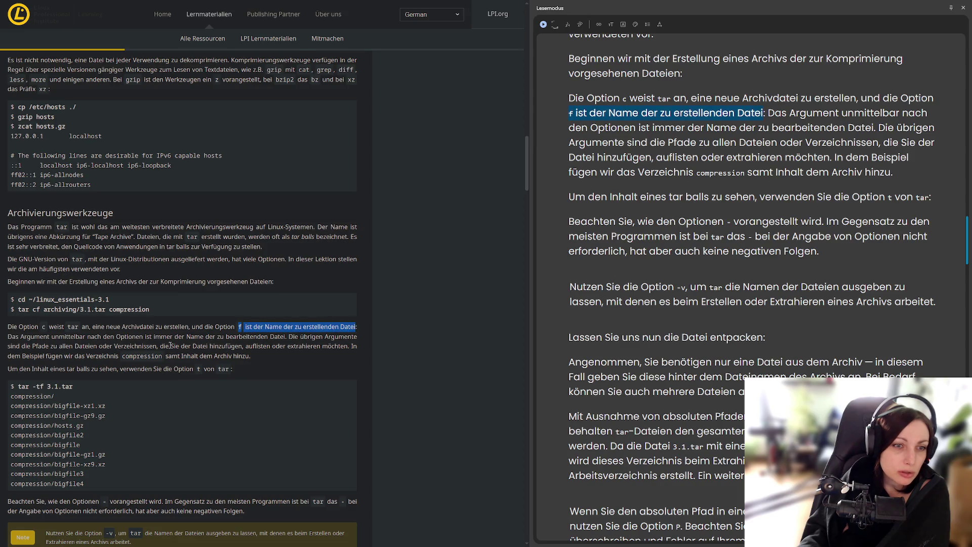
scroll(110, 349, "down", 7)
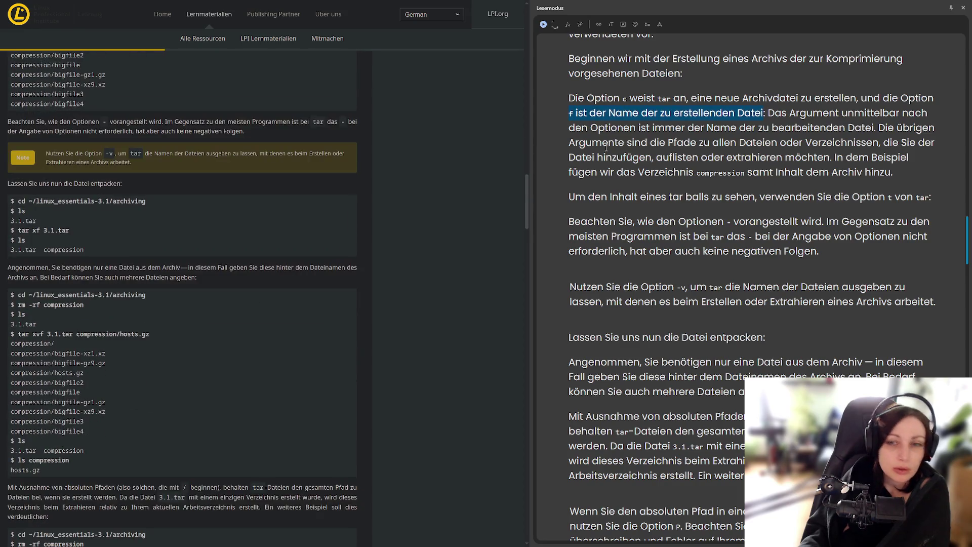
key("alt+Tab")
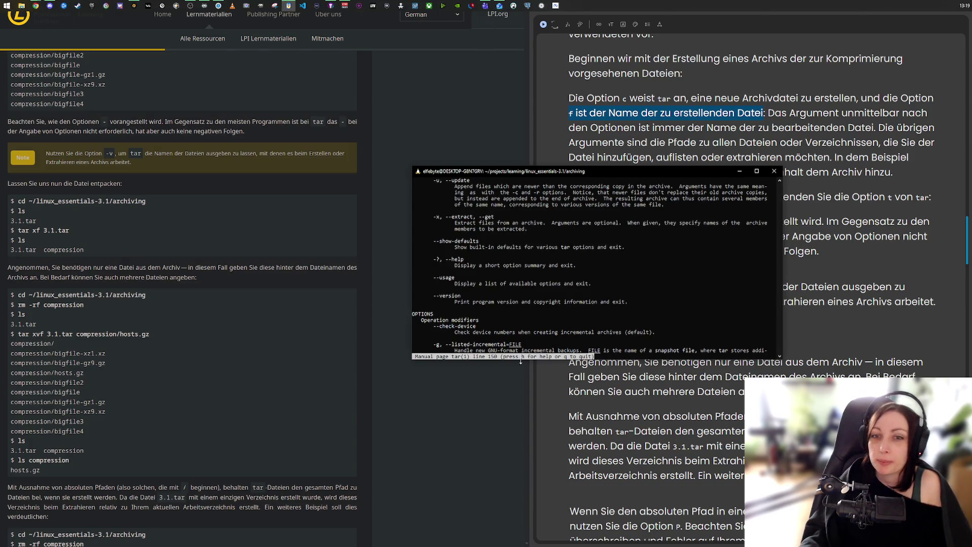
- Suspend the manual and extract only compression/hosts.gz from 3.1.tar with tar xvf
key("ctrl+z")
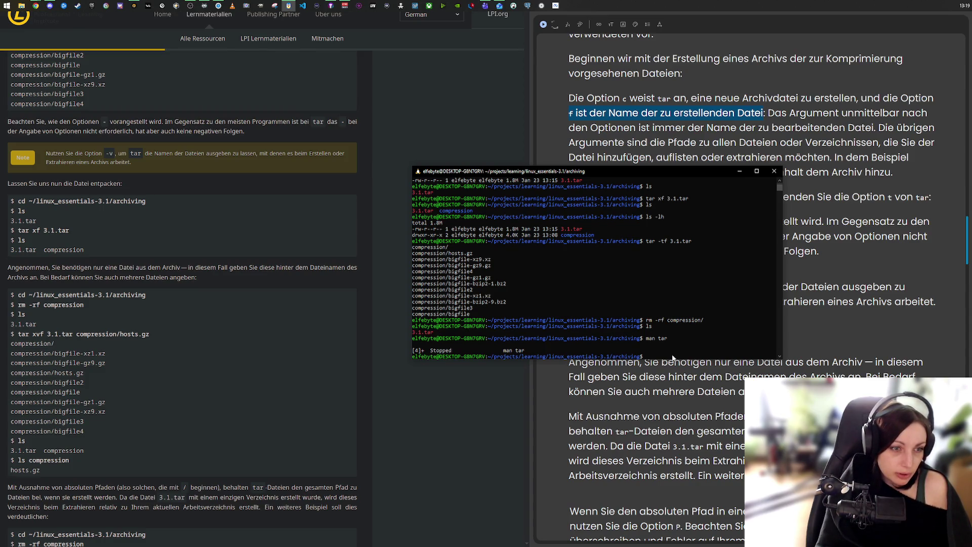
type("tar x")
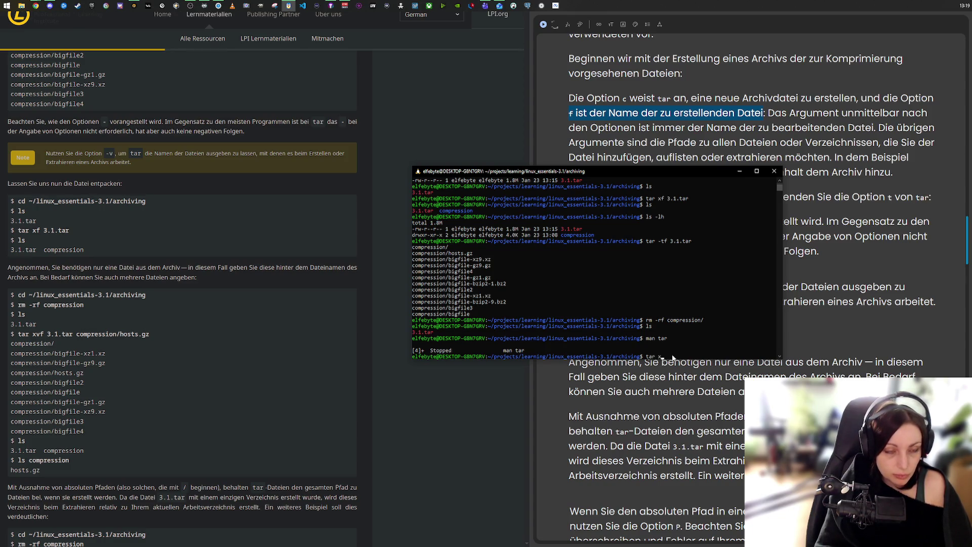
type("vf")
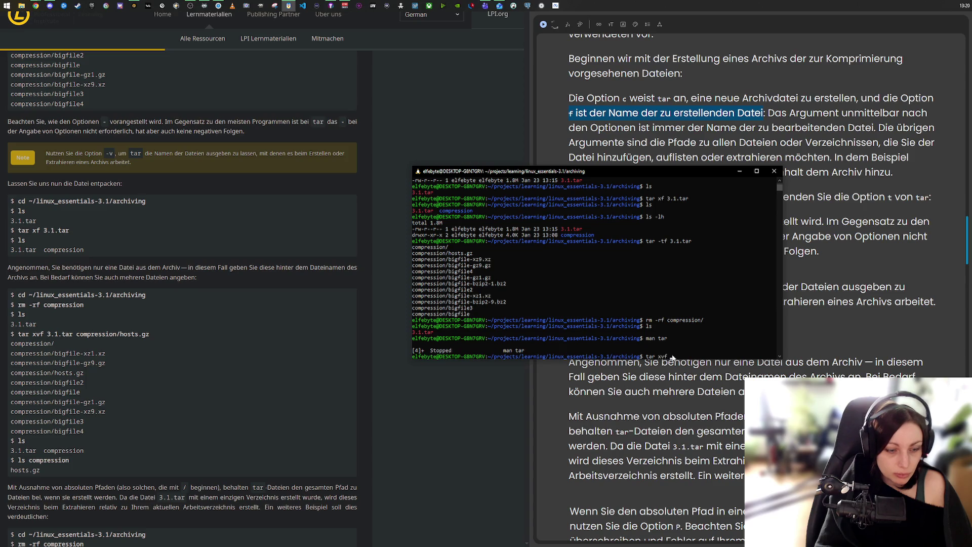
type(" 3.1.tar")
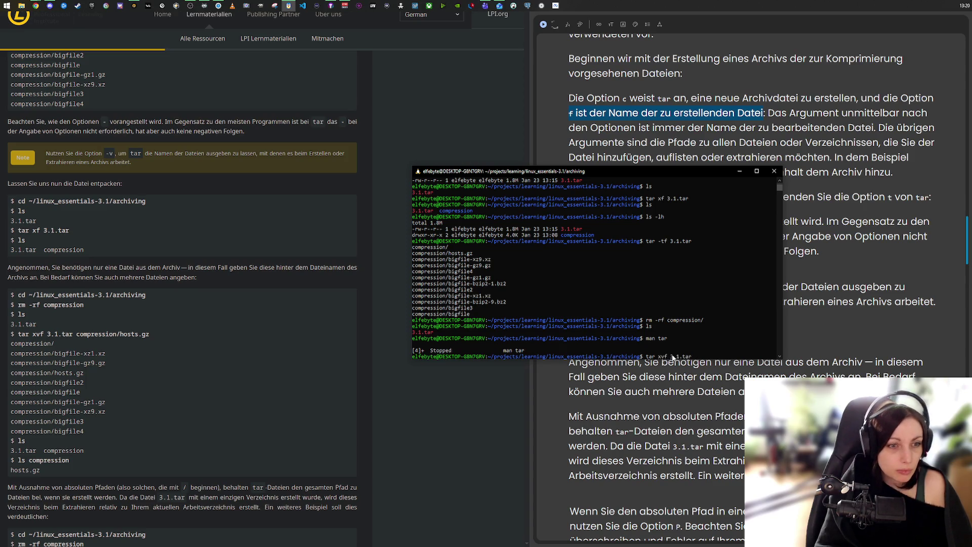
type(" comp")
key("Tab")
type("hosts.gz")
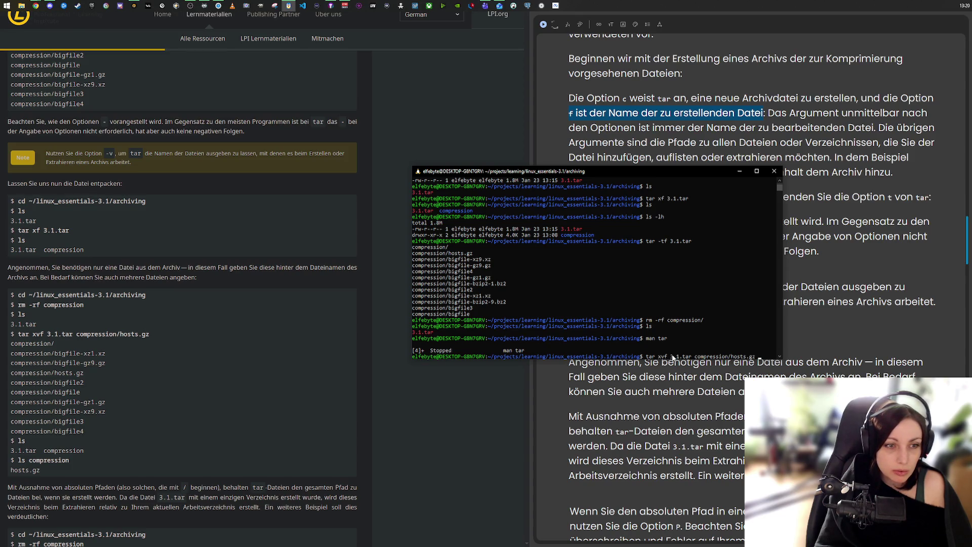
key("Return")
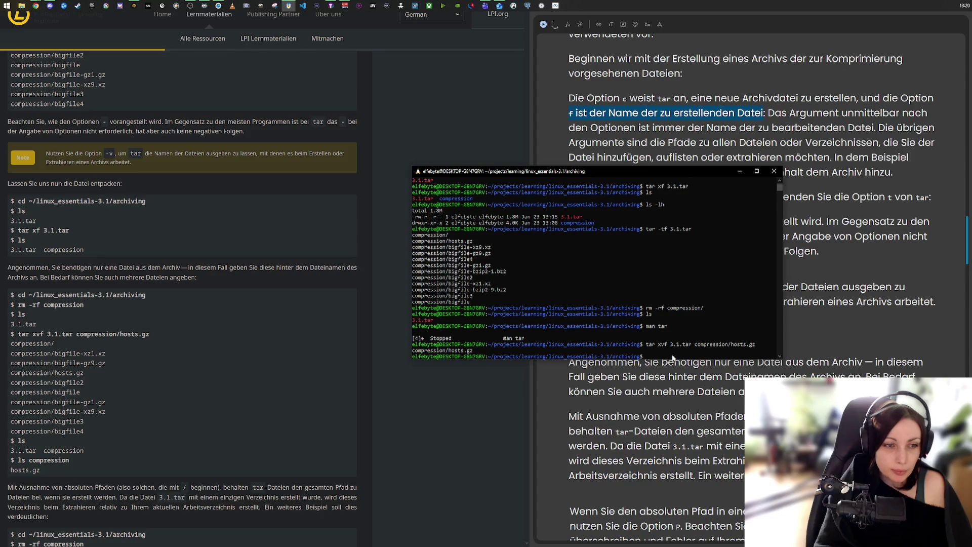
- List the archiving folder, enter compression/, and confirm it holds only hosts.gz
type("ls")
key("Return")
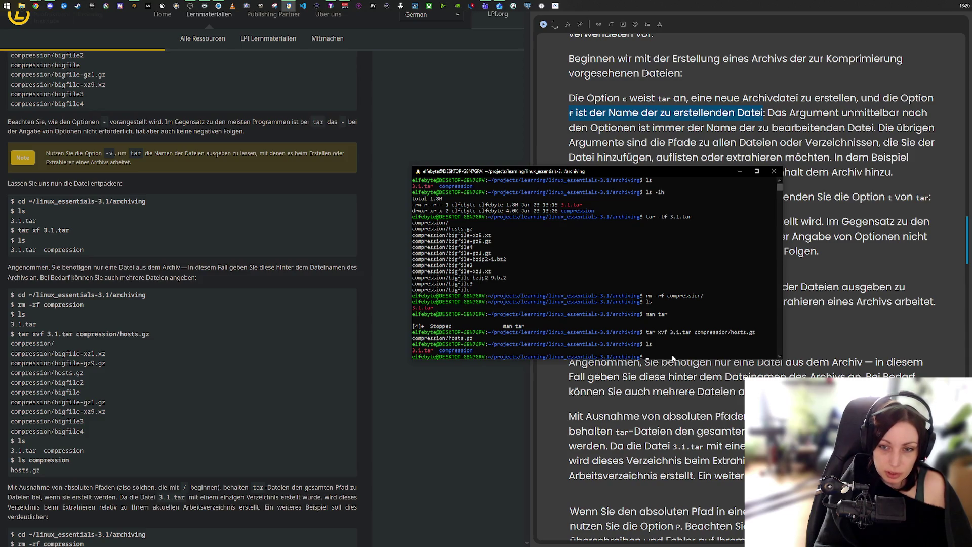
type("d com")
key("Tab")
key("Return")
type("com")
key("BackSpace")
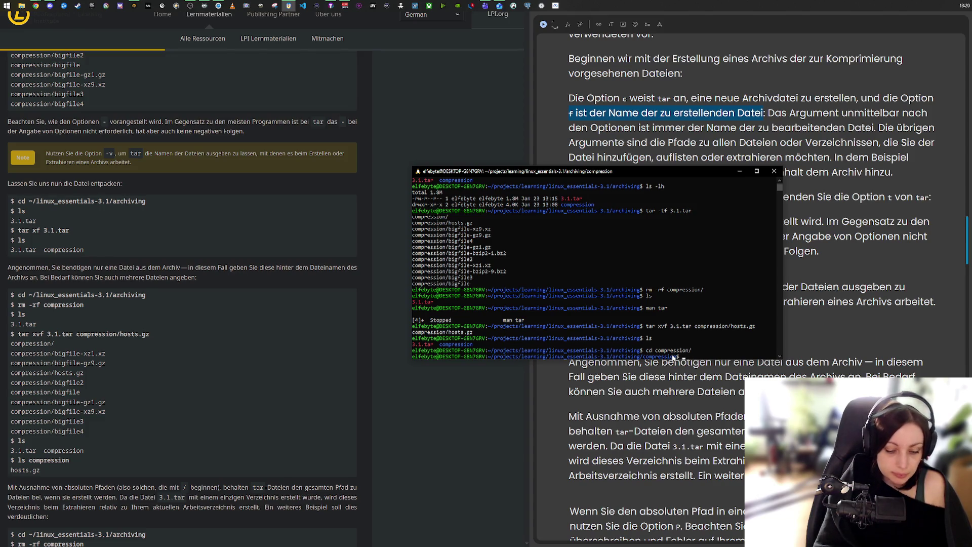
type("ls")
key("Return")
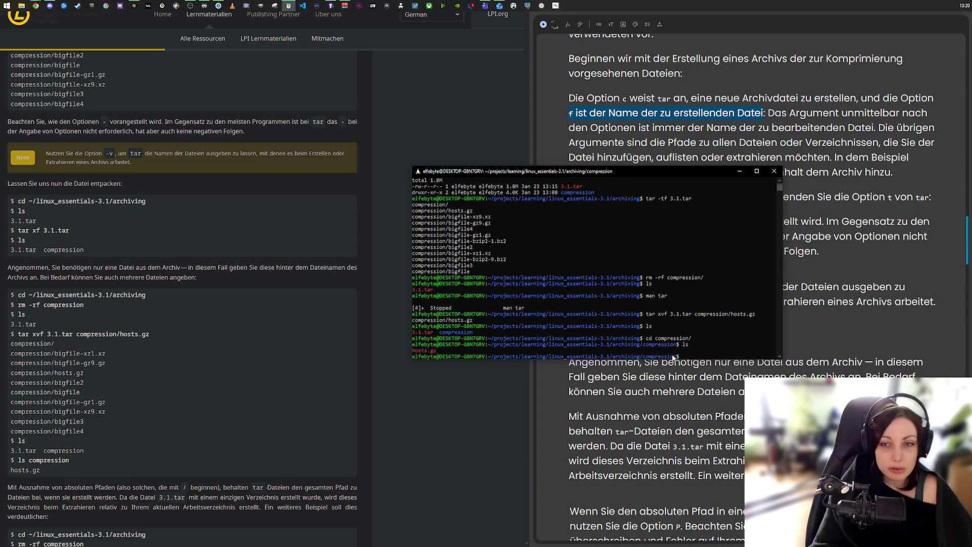
- Go back up to the archiving folder with cd .
type("d ..")
key("Return")
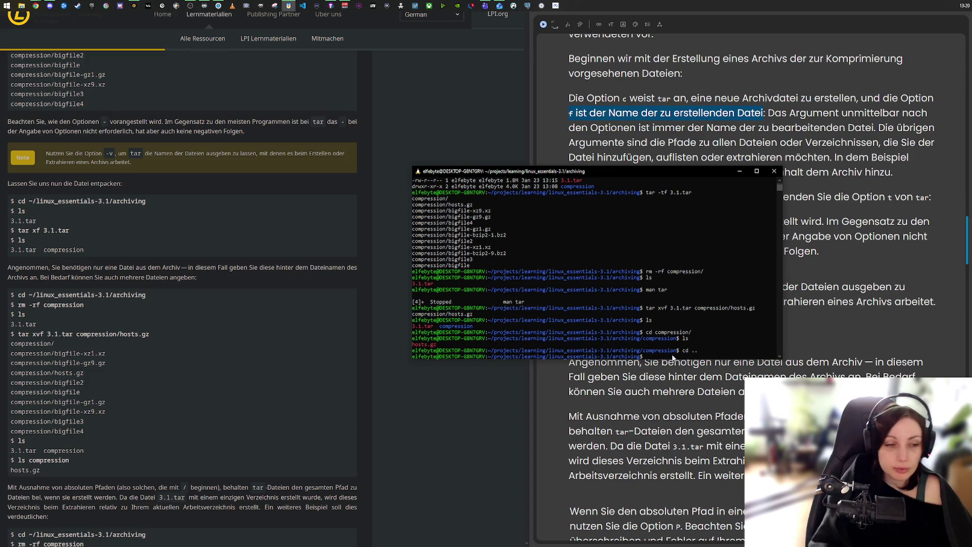
scroll(271, 339, "down", 5)
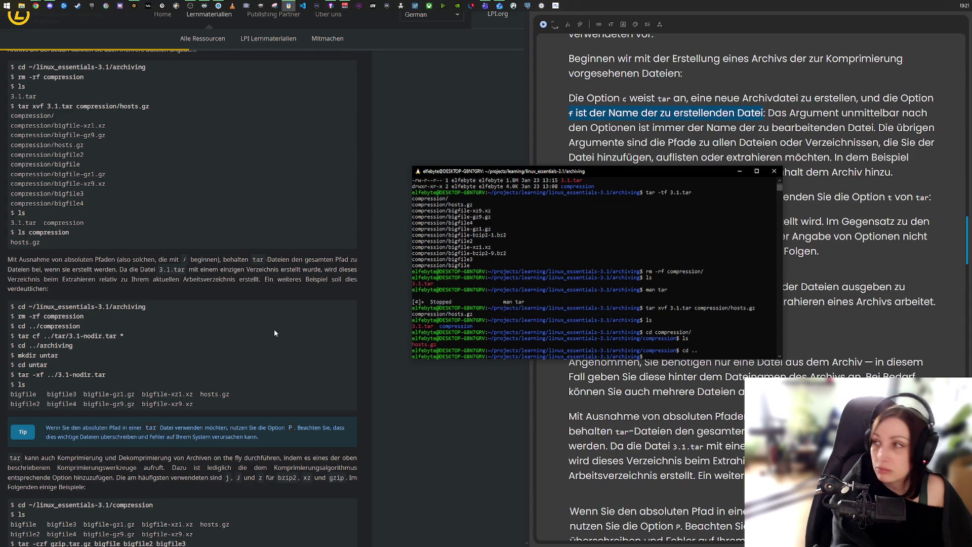
- Find the tar cf ../tar/3.1-nodir.tar * example in the LPI lesson, then return to the terminal
left_click(486, 25)
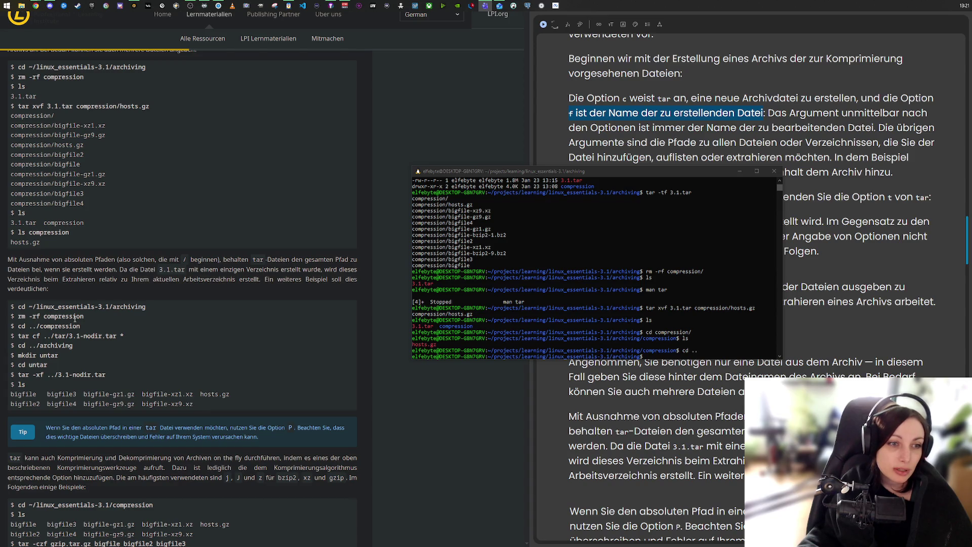
left_click(655, 357)
- Rerun rm -rf compression/ from history to delete the extracted folder, then list archiving
type("cd compression/")
key("Up")
key("Up")
key("Up")
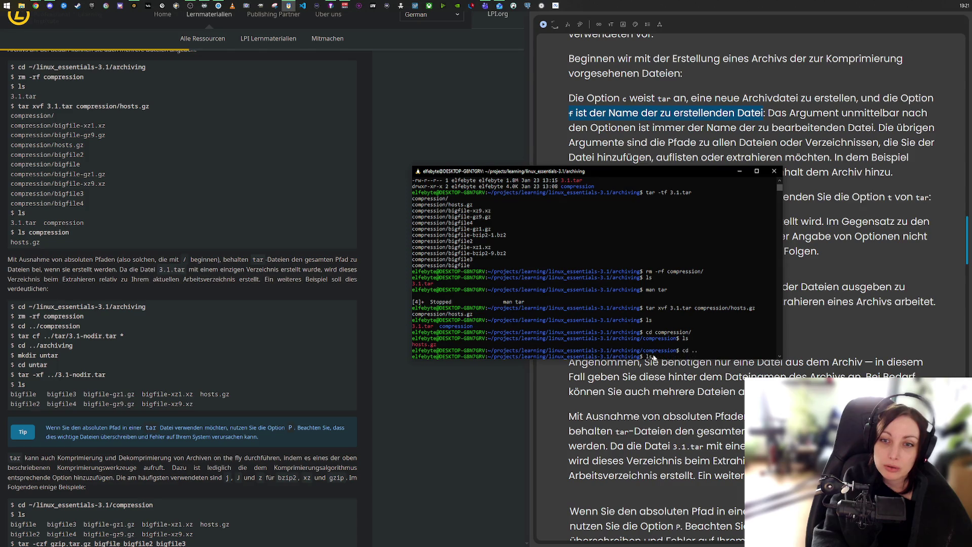
key("Up")
key("Up")
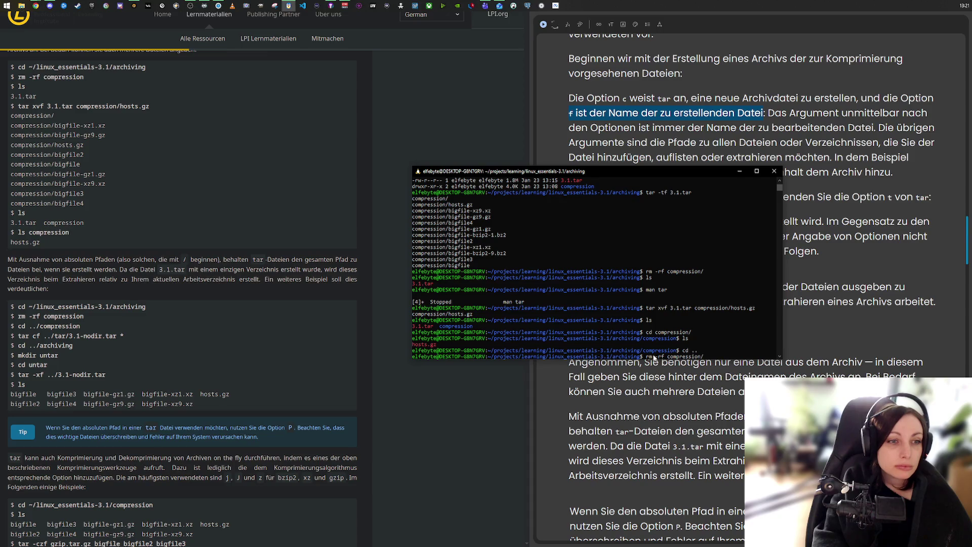
key("Return")
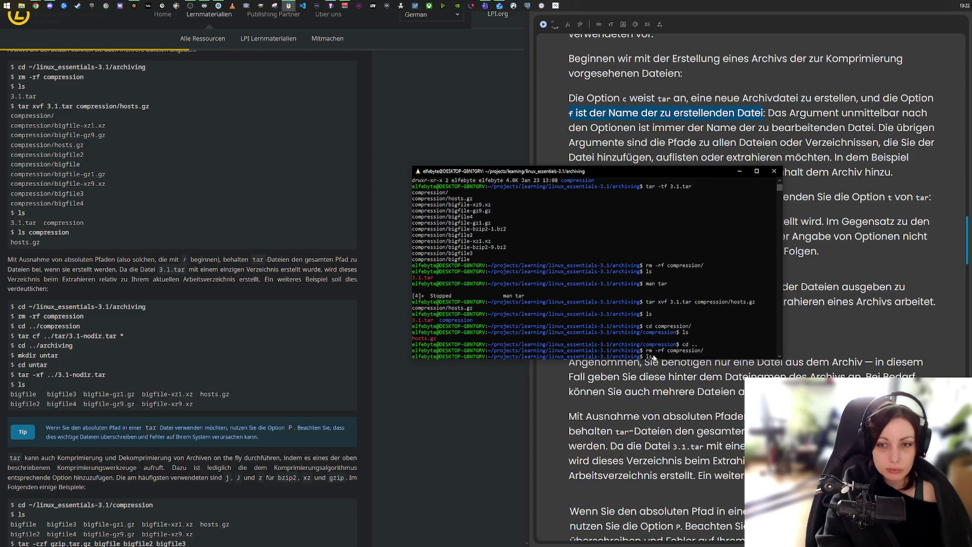
type("ls")
key("Return")
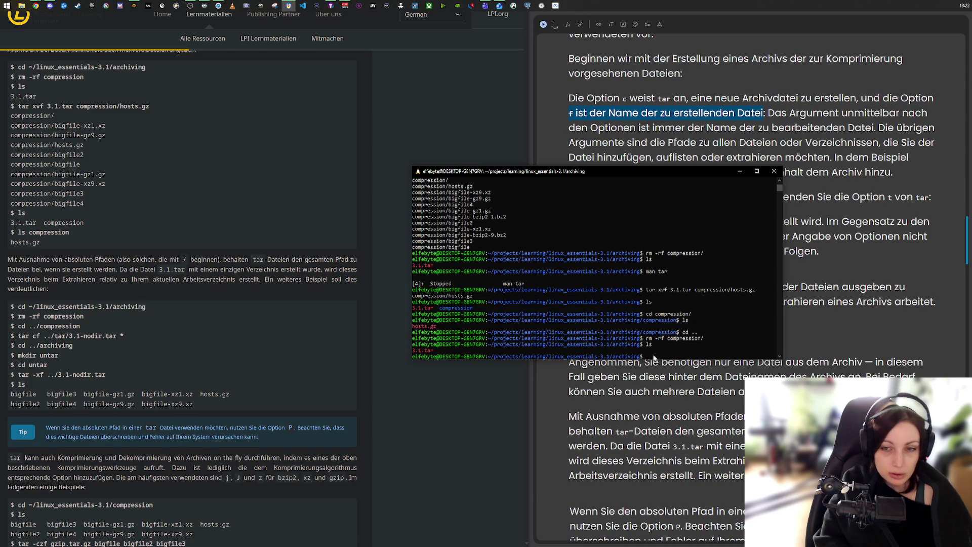
- Move up to linux_essentials-3.1, list it, and enter the top-level compression folder
type("cd")
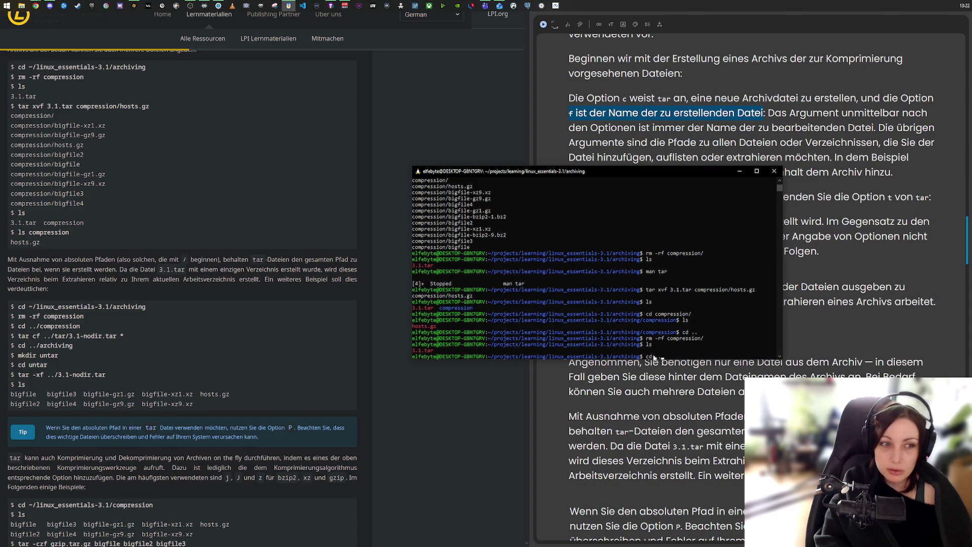
type(" ..")
key("Return")
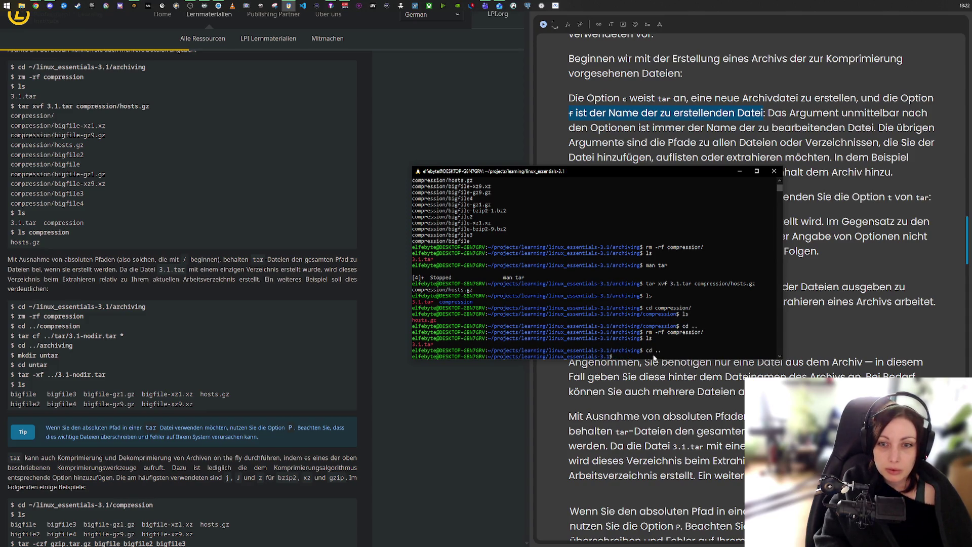
type("cd")
key("BackSpace")
key("BackSpace")
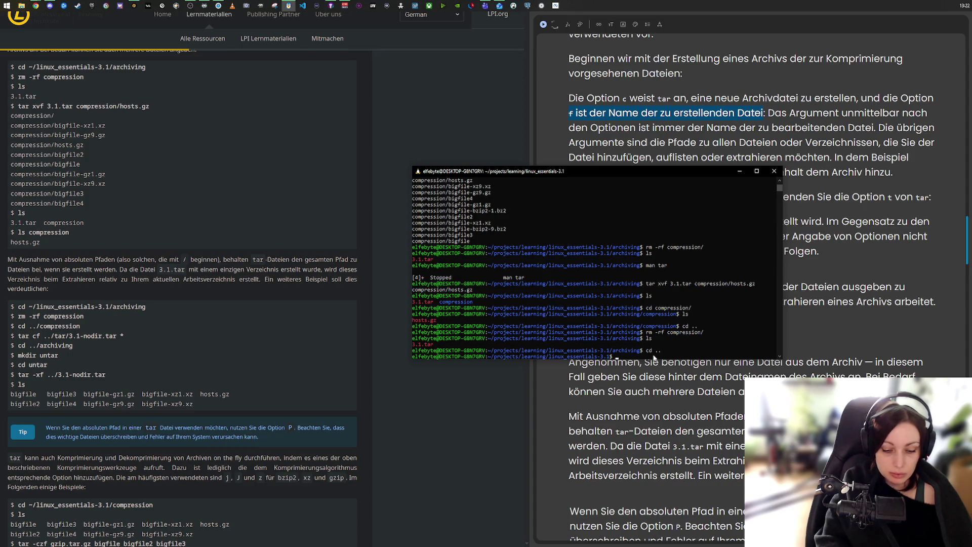
type("ls")
key("Return")
type("cd compression/")
key("Return")
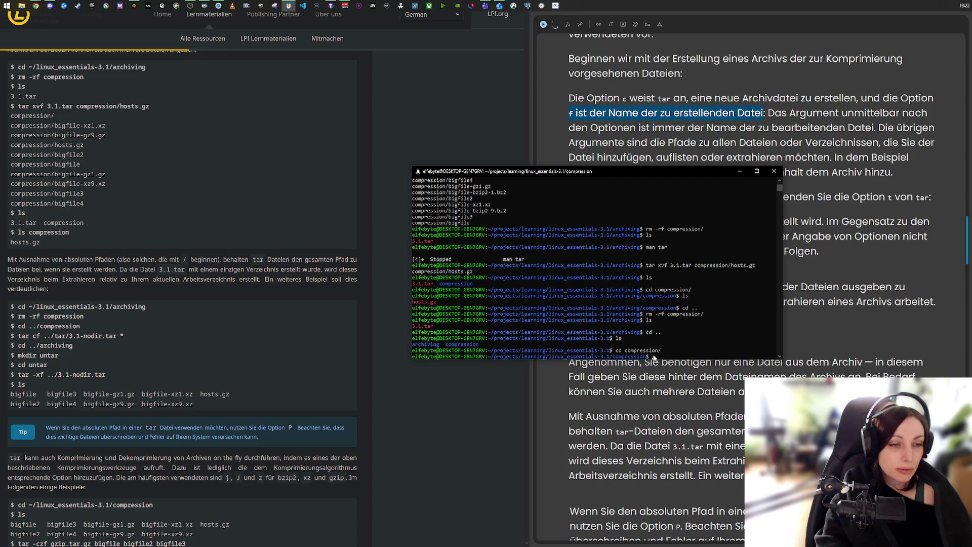
- Run tar cf ../tar/3.1-nodir.tar * inside compression, which fails with 'Cannot open'
type("tar ")
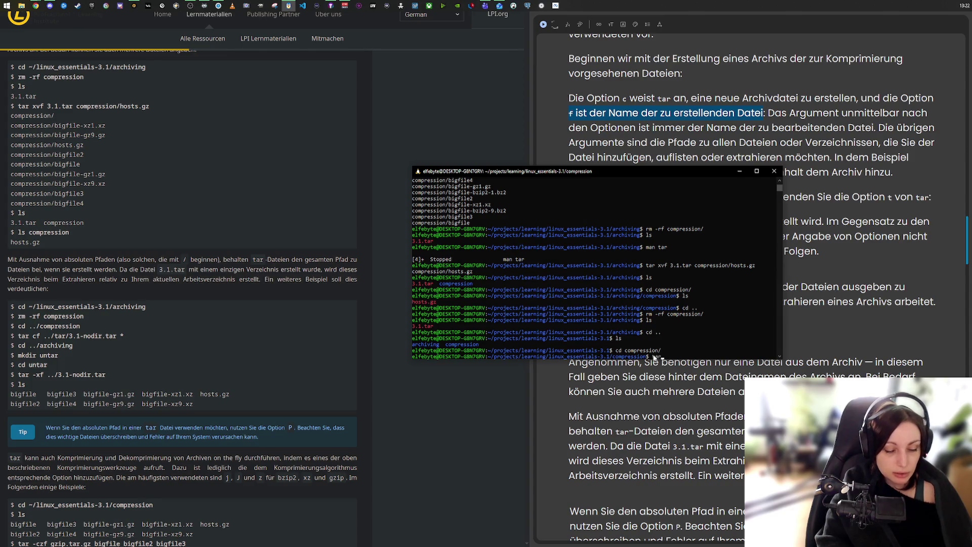
type("cf")
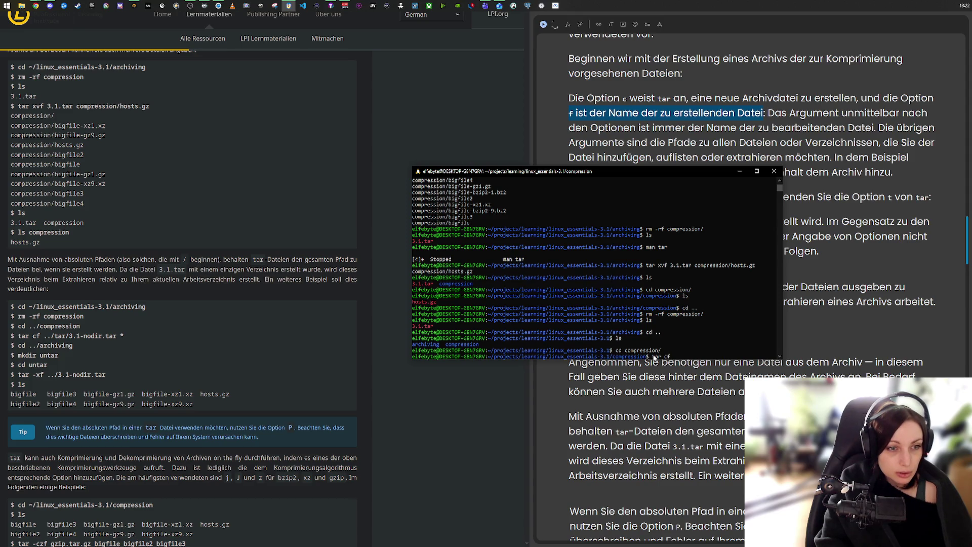
type(" ../tar")
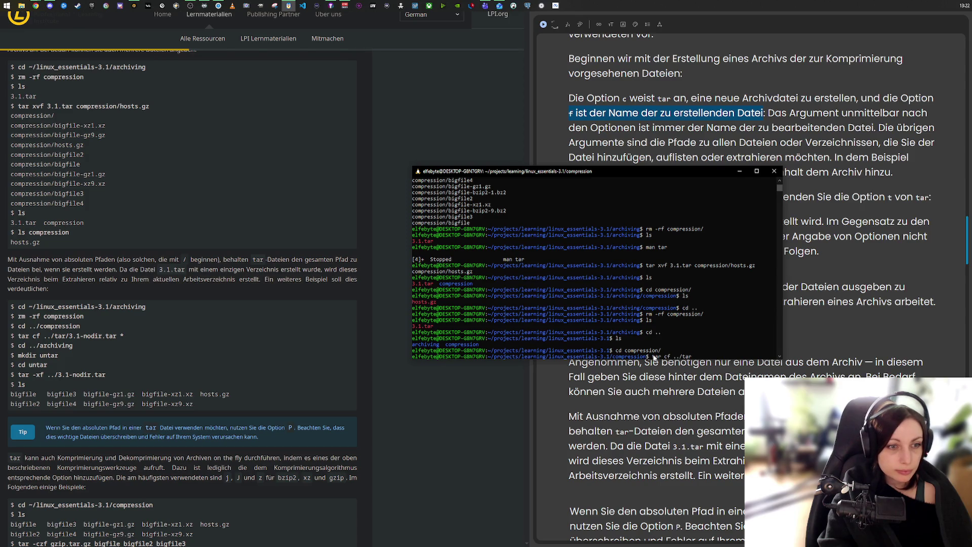
type("/")
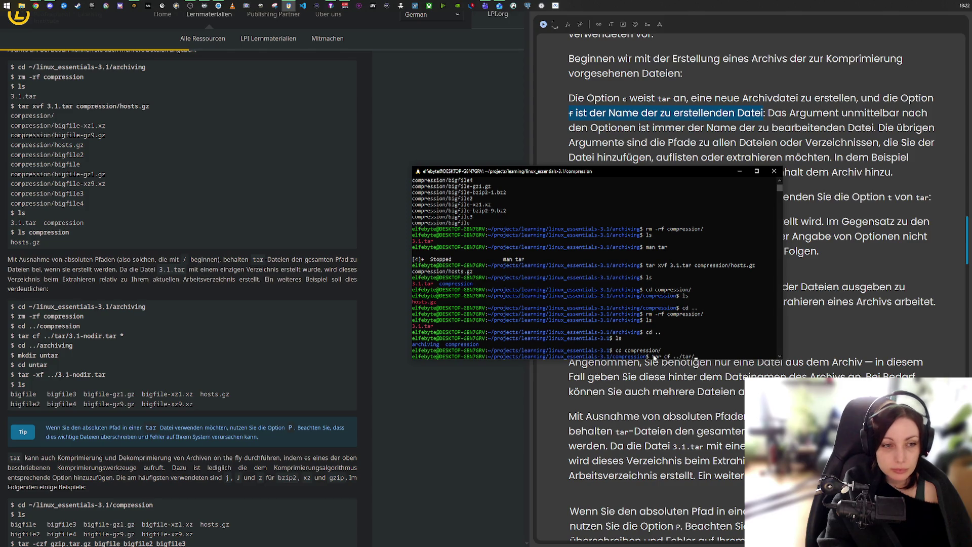
type("3.1-")
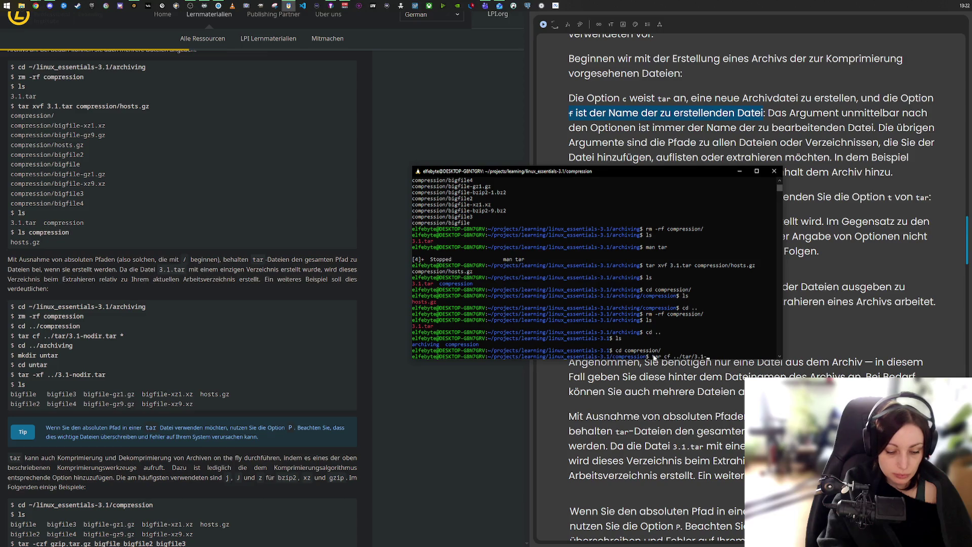
type("nodir.")
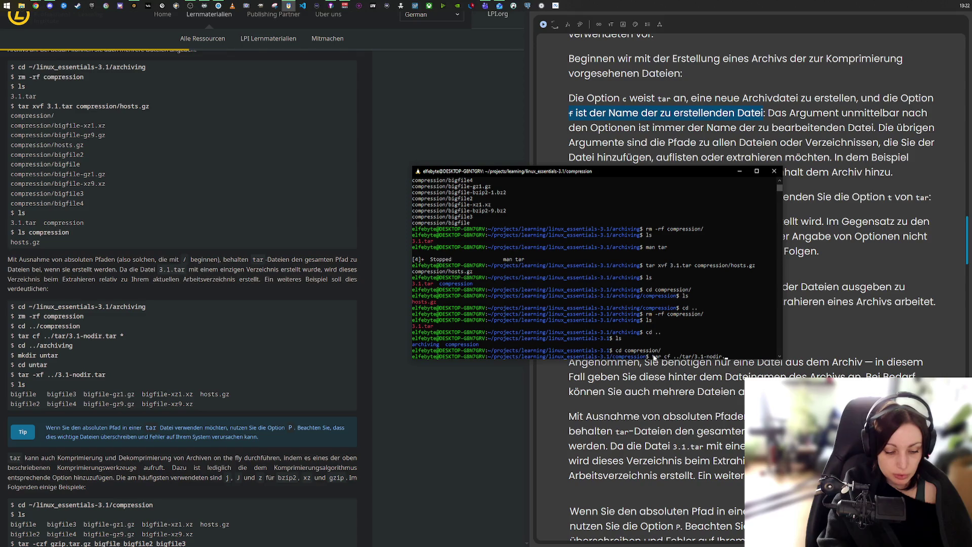
type("tar *")
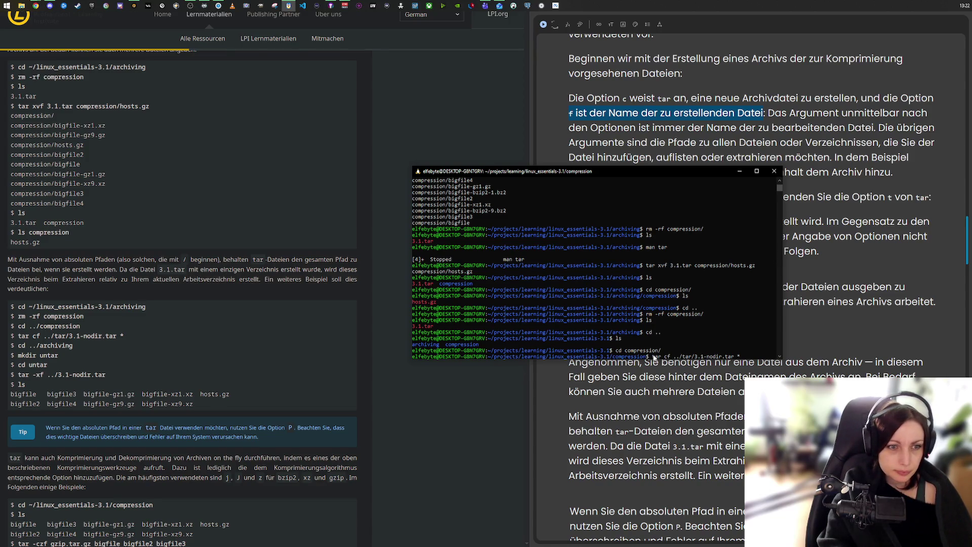
key("Return")
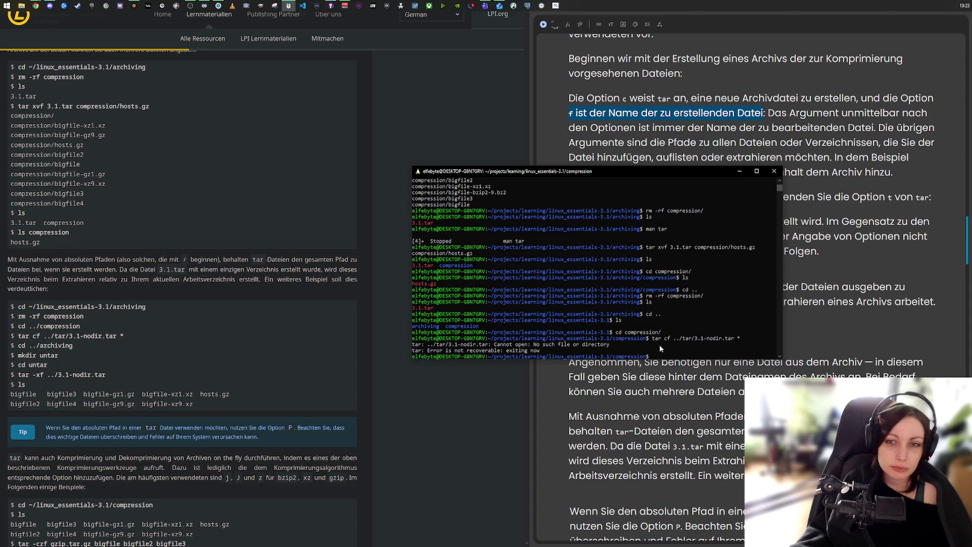
- Go up into archiving, then paste and run cd ../compression copied from the tutorial
type("cd ..")
key("Return")
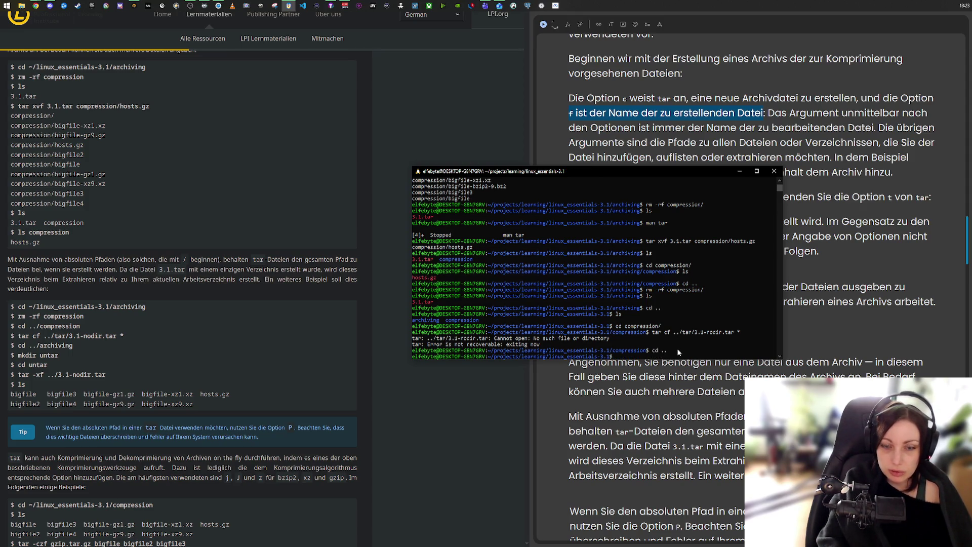
type("cd a")
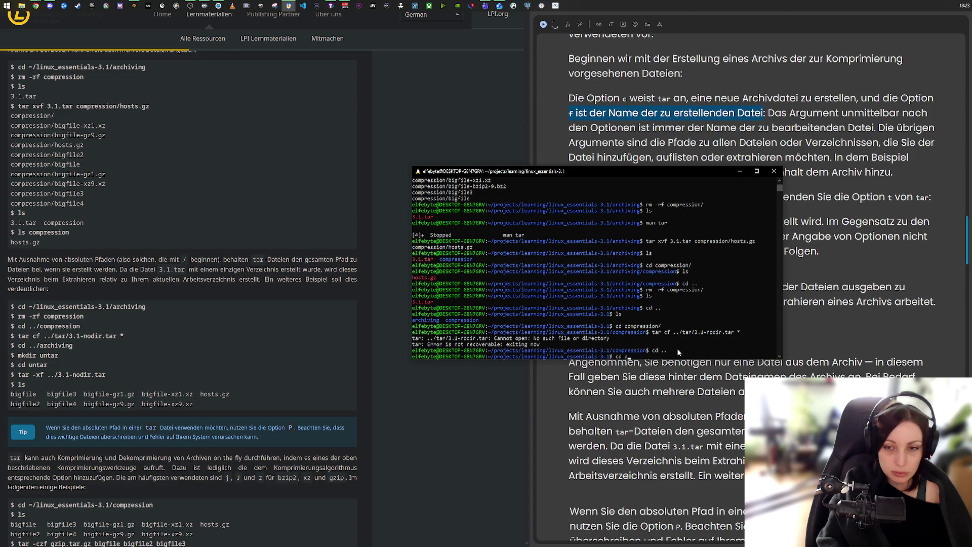
key("Tab")
key("Return")
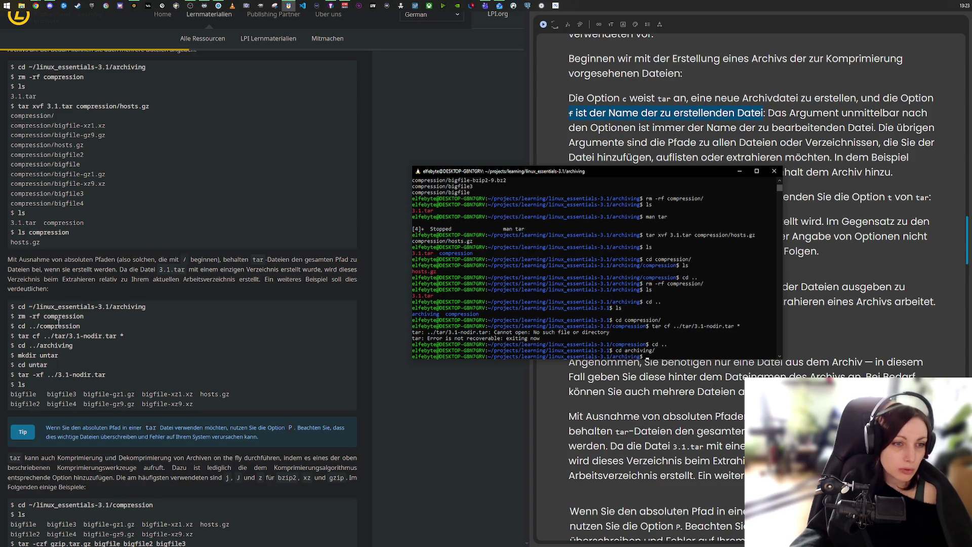
left_click_drag(79, 329, 18, 326)
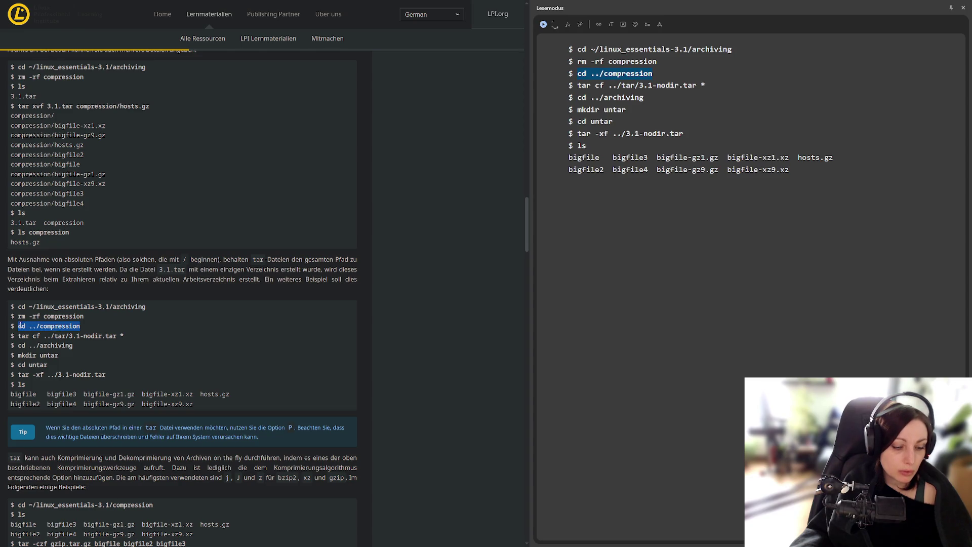
key("alt+Tab")
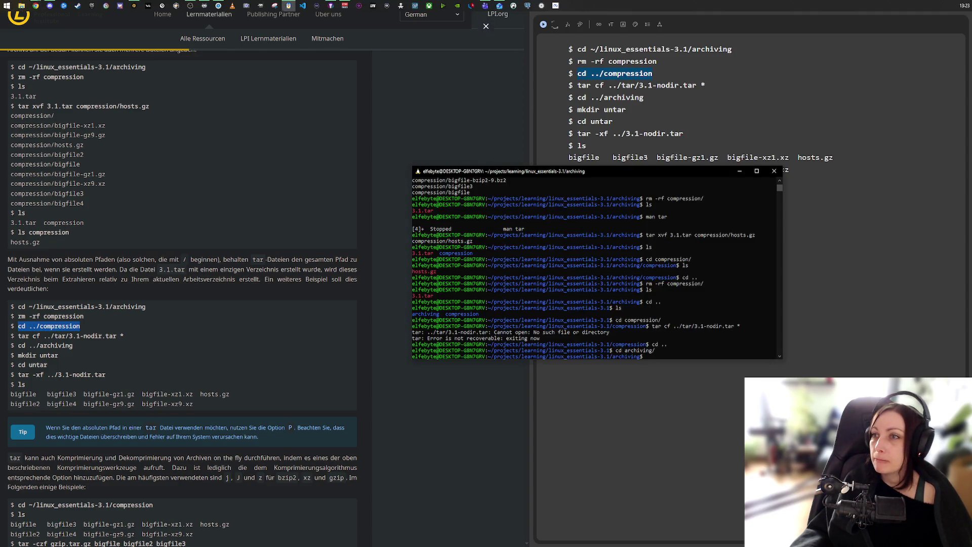
right_click(662, 356)
key("Return")
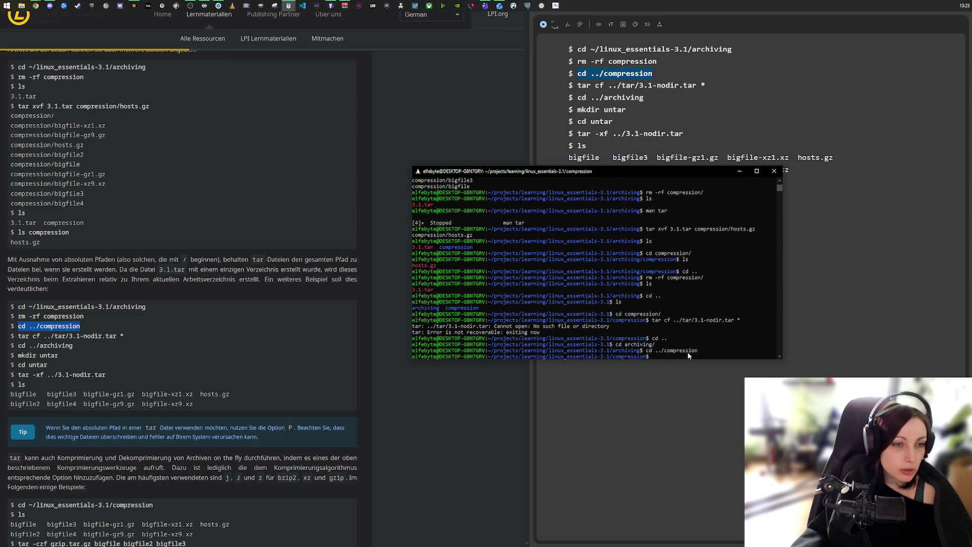
- Paste and rerun tar cf ../tar/3.1-nodir.tar * from the tutorial, then mark its cf options
left_click_drag(123, 336, 19, 336)
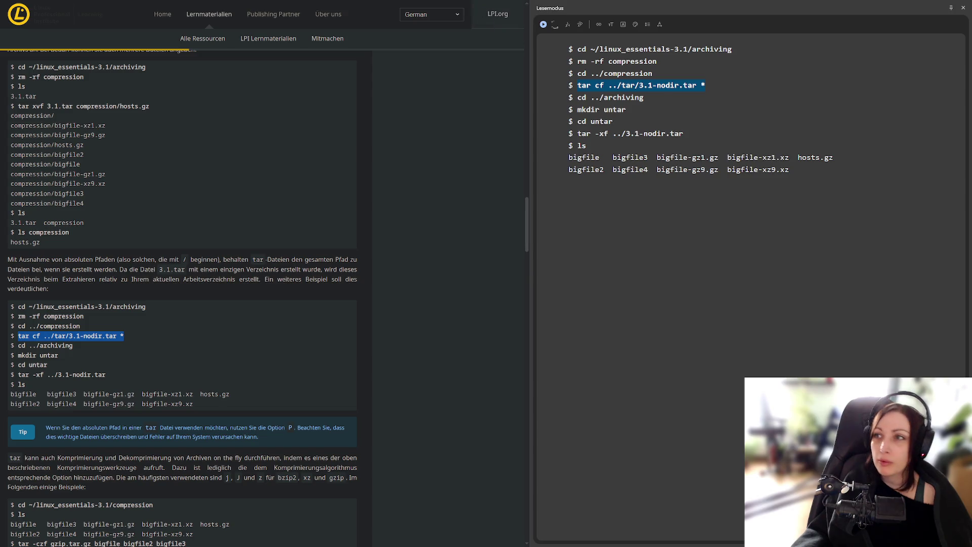
key("alt+Tab")
right_click(664, 359)
key("Return")
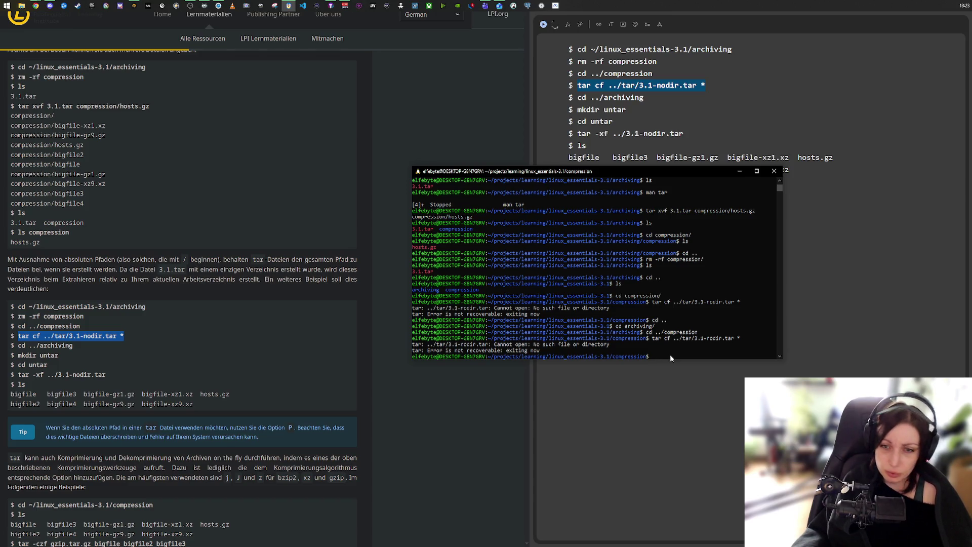
double_click(668, 340)
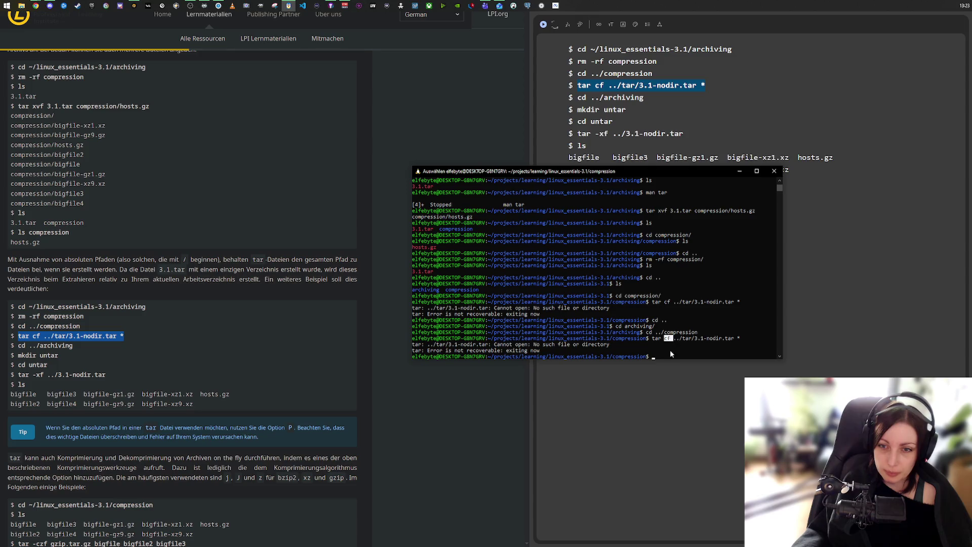
- Scroll back to the tar cf archiving/3.1.tar compression example, select 'archiving', and browse the tutorial
scroll(137, 238, "up", 5)
scroll(137, 238, "up", 3)
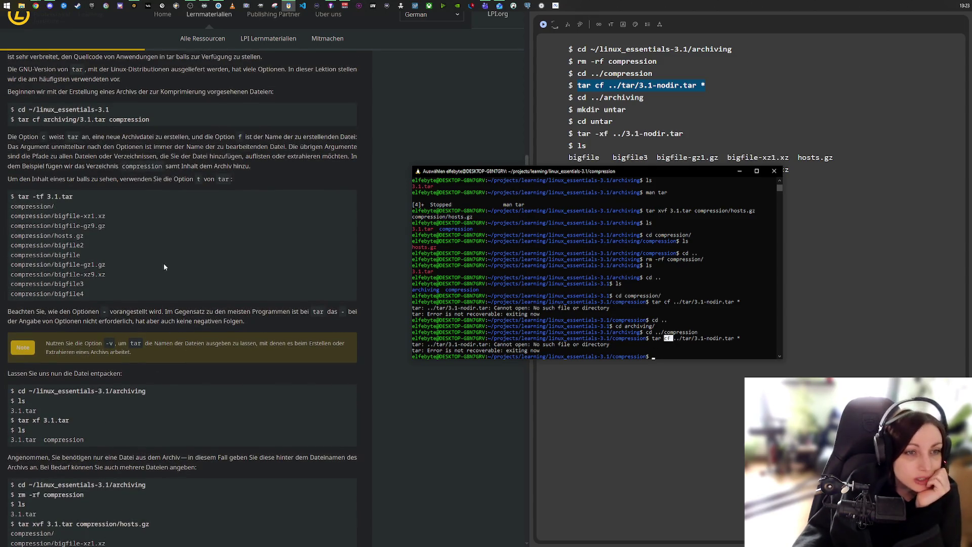
scroll(127, 251, "up", 5)
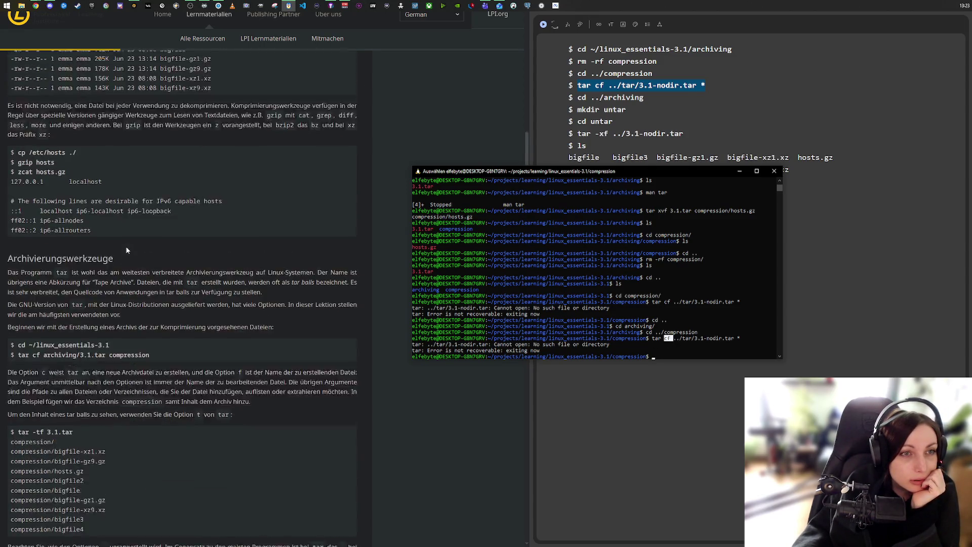
double_click(70, 386)
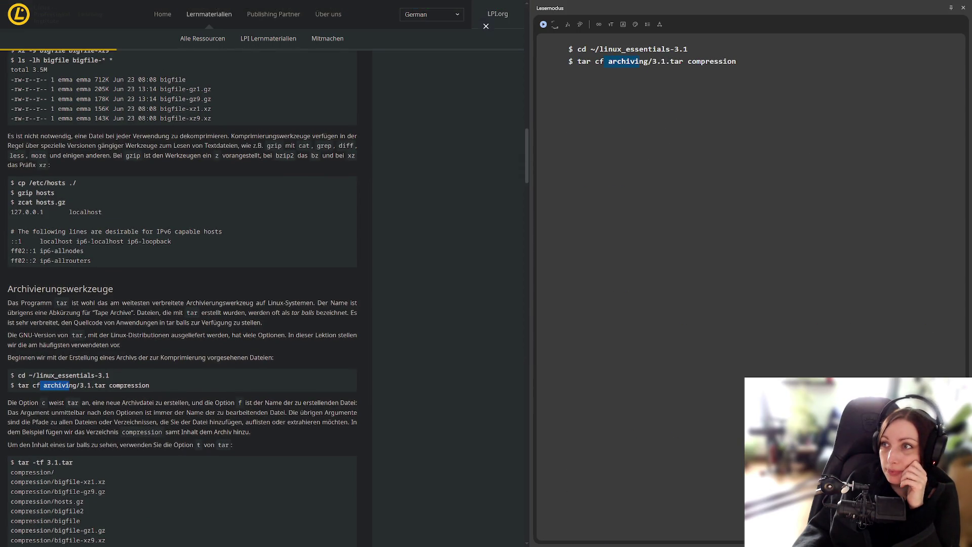
key("alt+Tab")
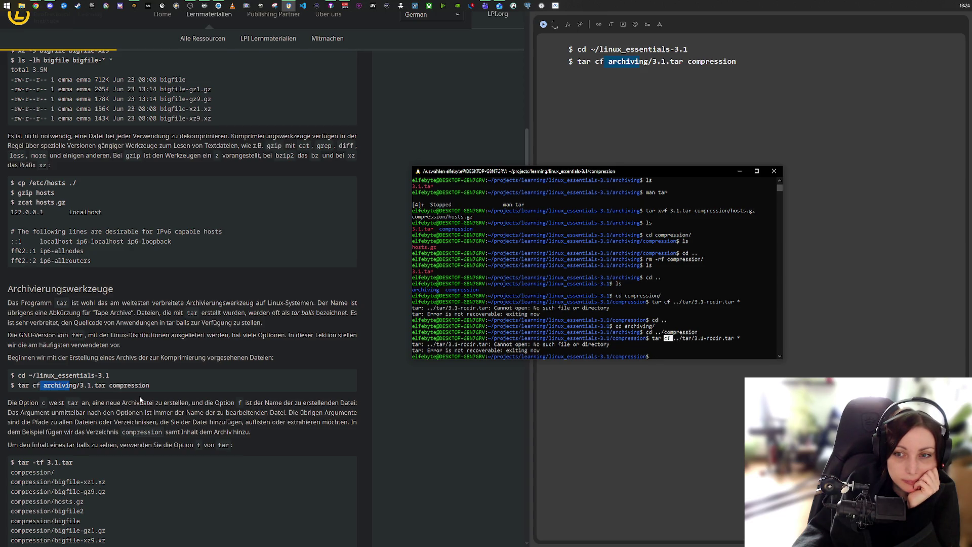
scroll(183, 353, "down", 15)
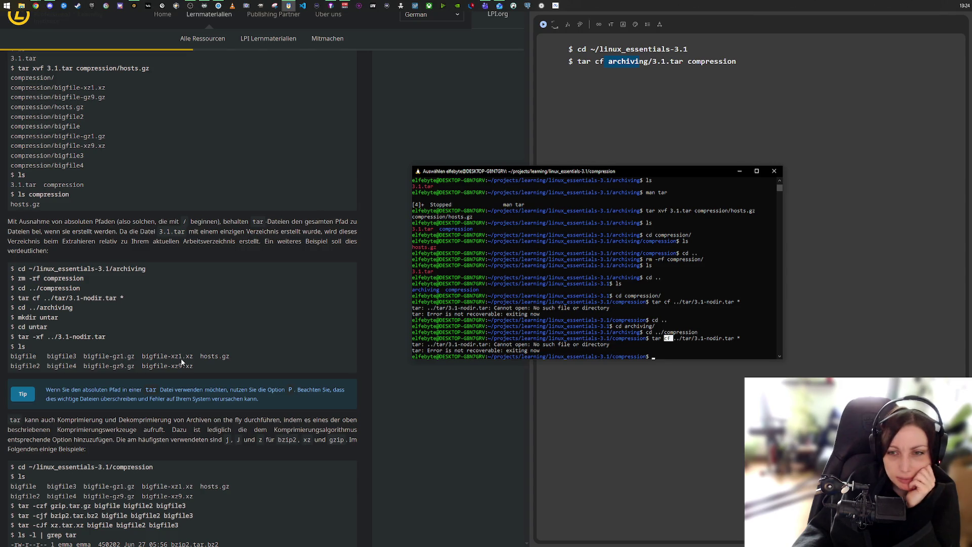
scroll(181, 361, "up", 10)
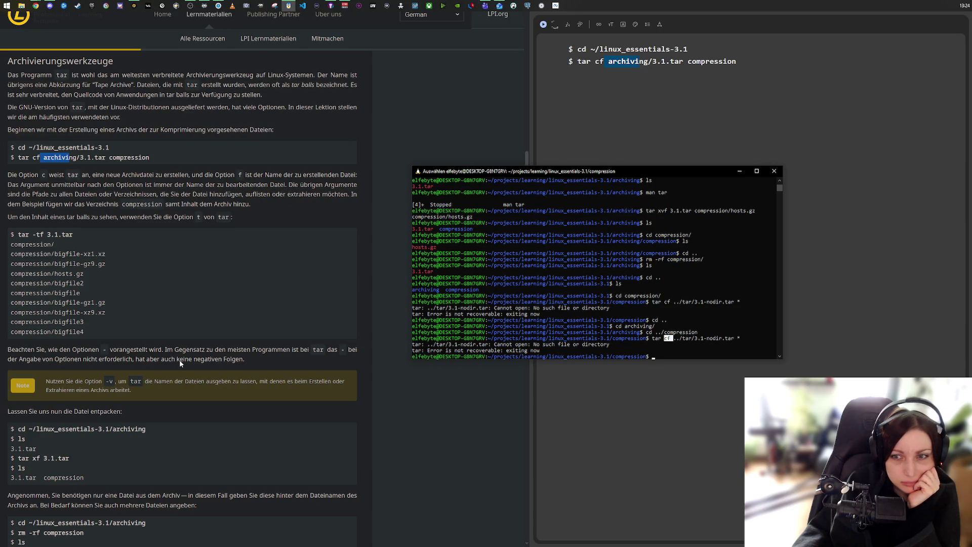
scroll(180, 361, "down", 7)
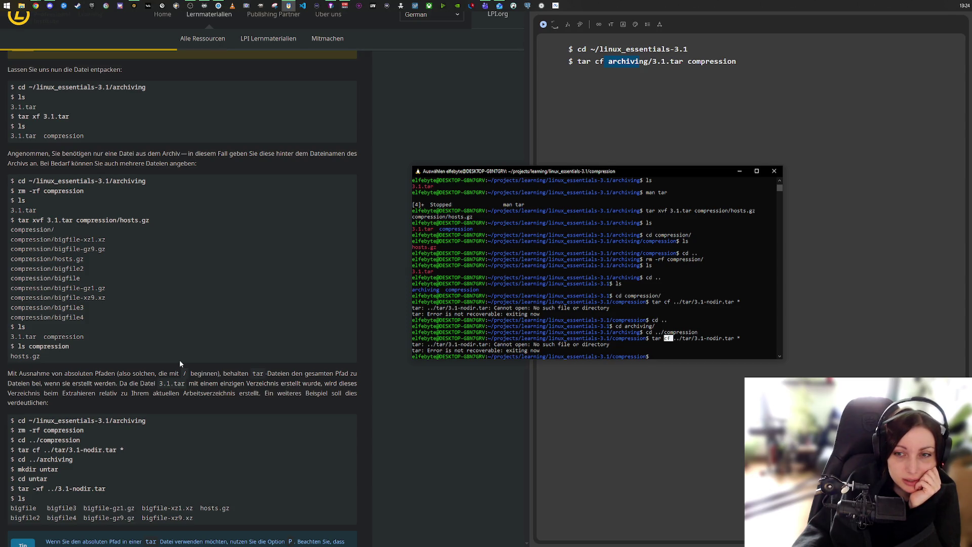
scroll(180, 363, "down", 1)
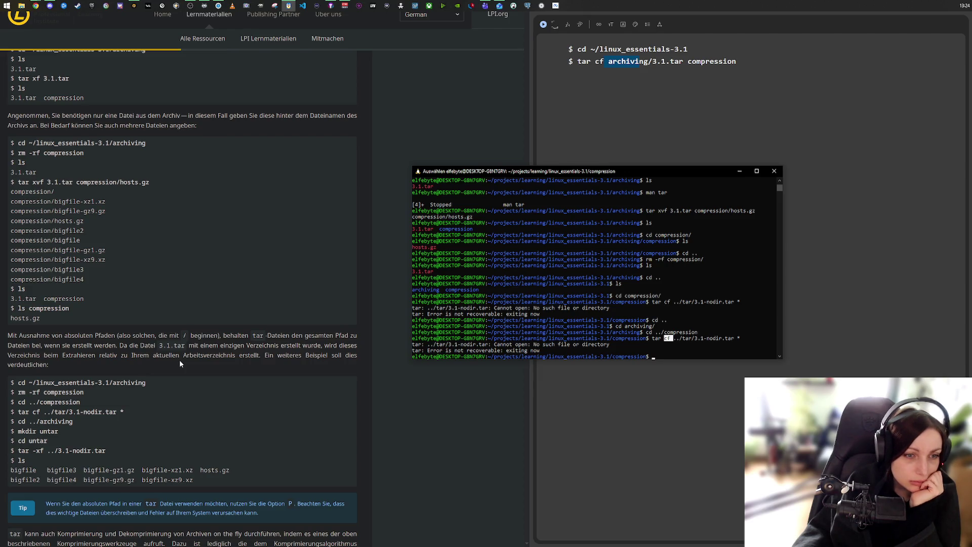
scroll(179, 363, "down", 2)
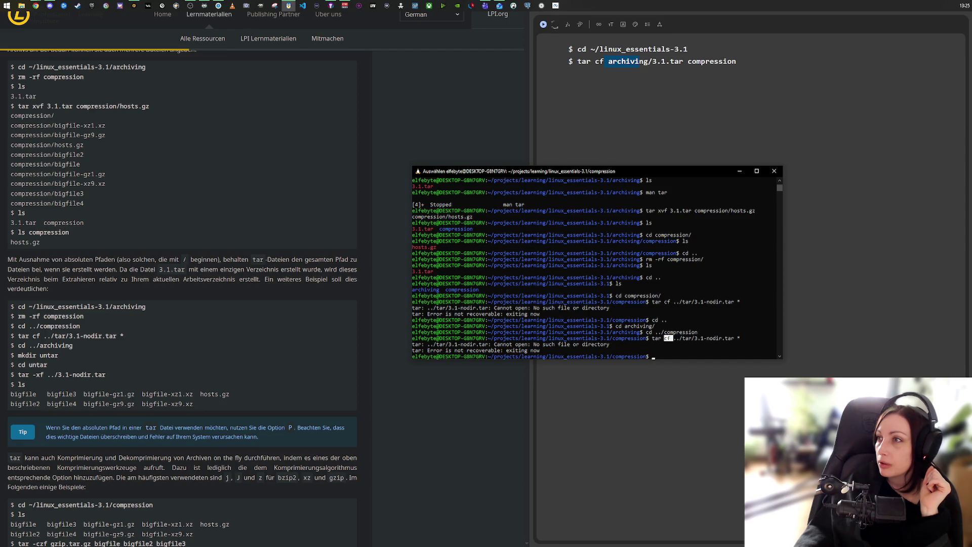
- Bring the browser forward and clear the page selection so reading mode shows the full 3.1 Lektion 1 lesson
key("alt+Tab")
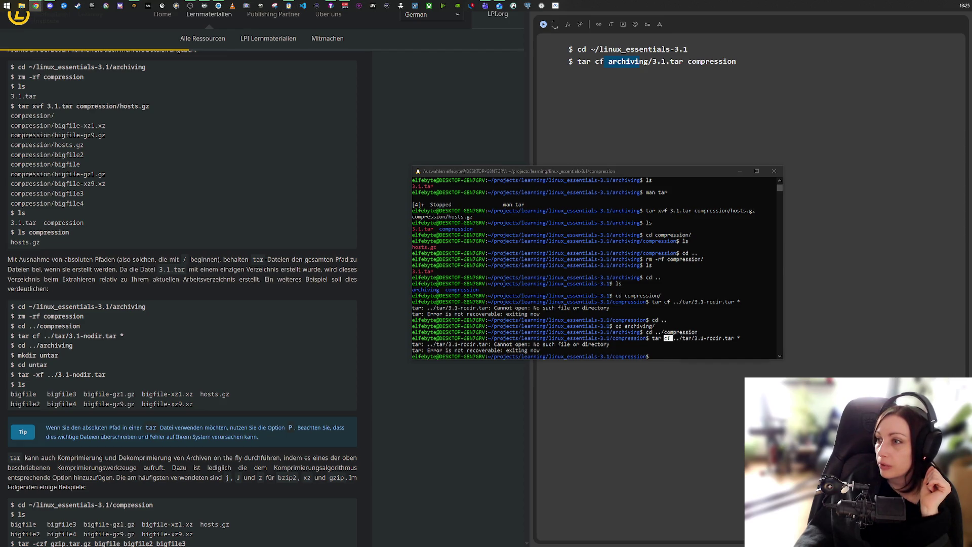
scroll(228, 317, "up", 5)
scroll(227, 319, "up", 15)
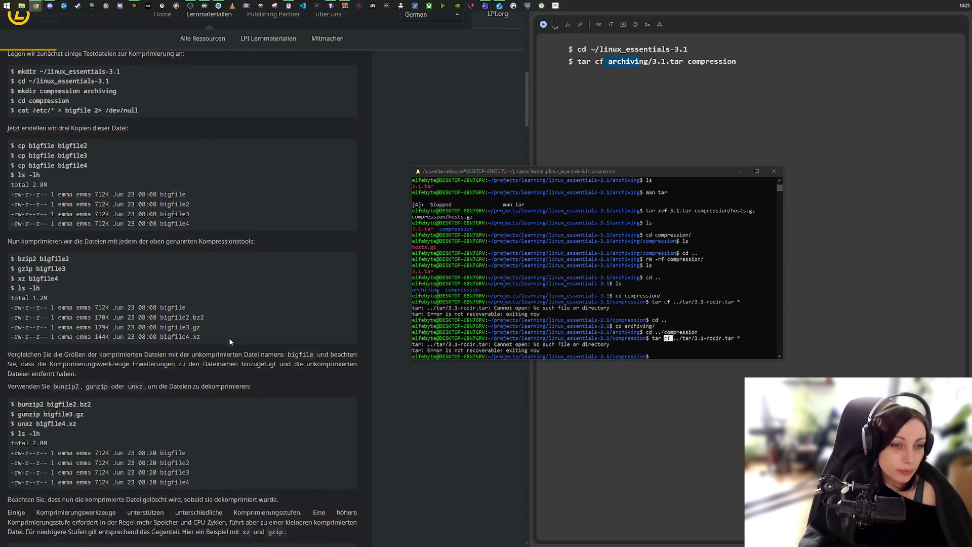
scroll(229, 339, "down", 3)
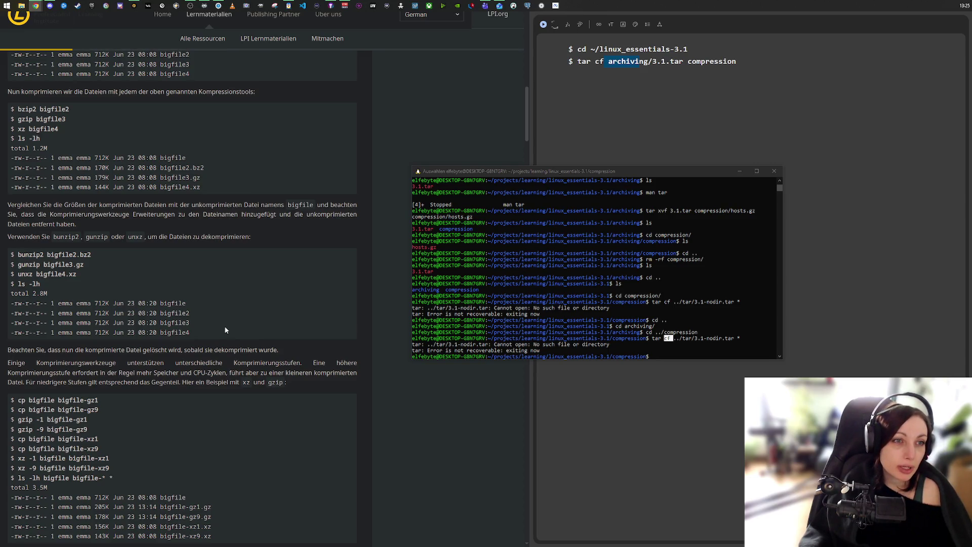
scroll(225, 330, "down", 4)
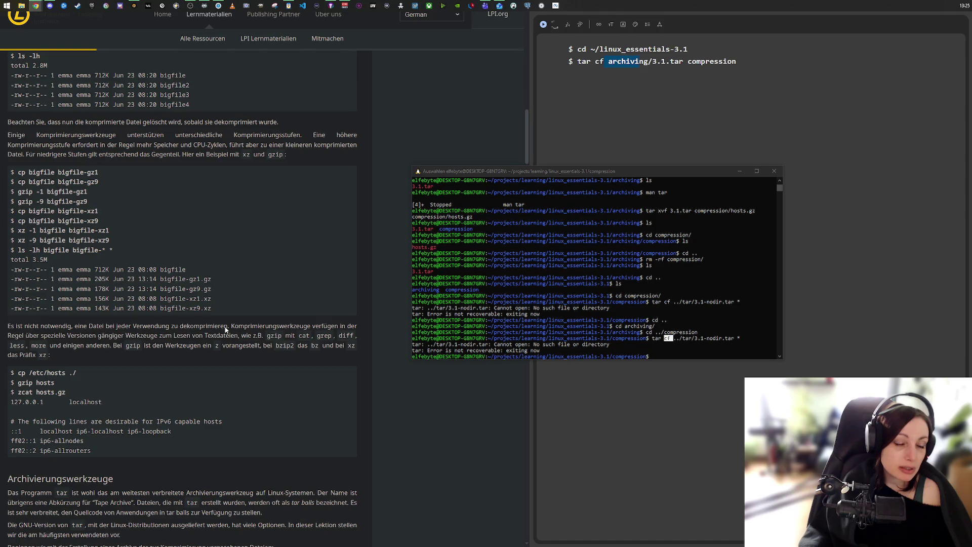
scroll(225, 330, "up", 9)
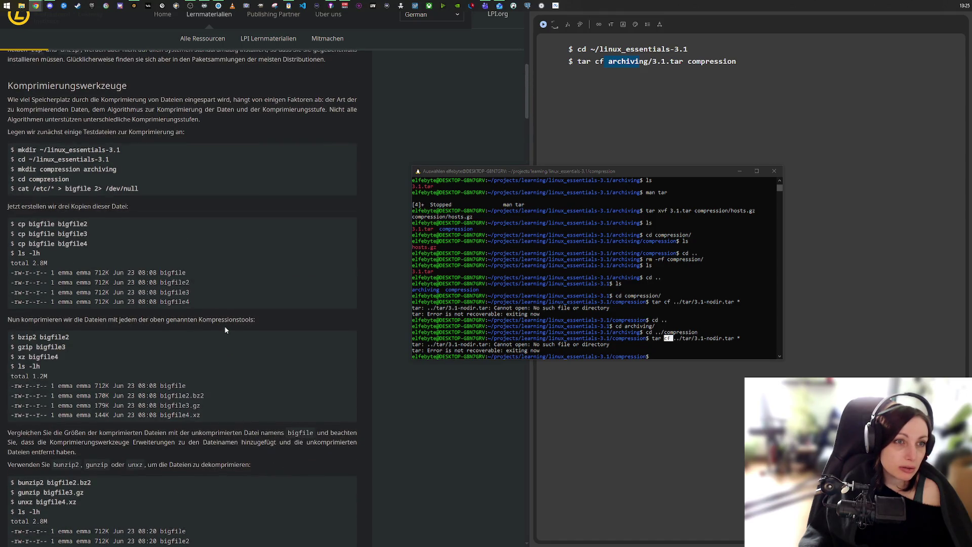
scroll(226, 330, "down", 10)
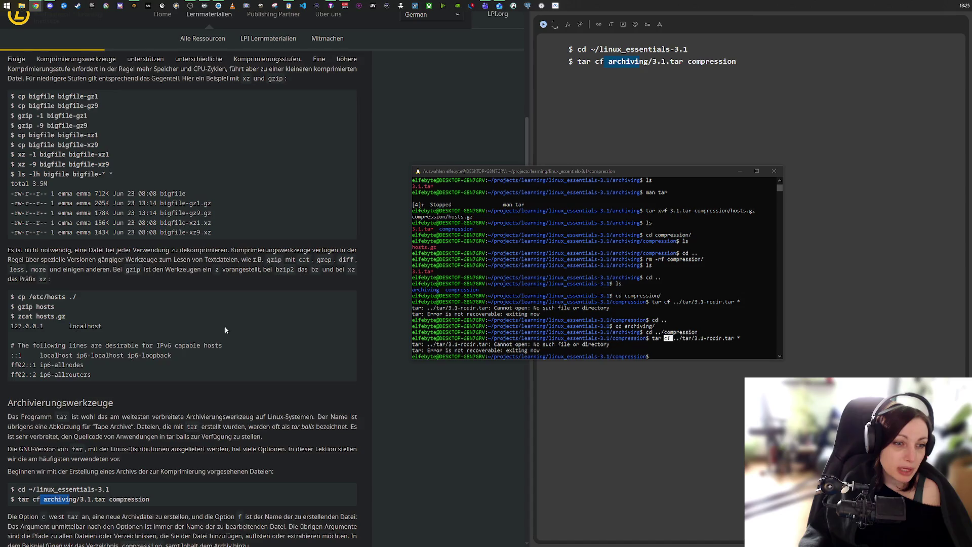
scroll(226, 330, "down", 5)
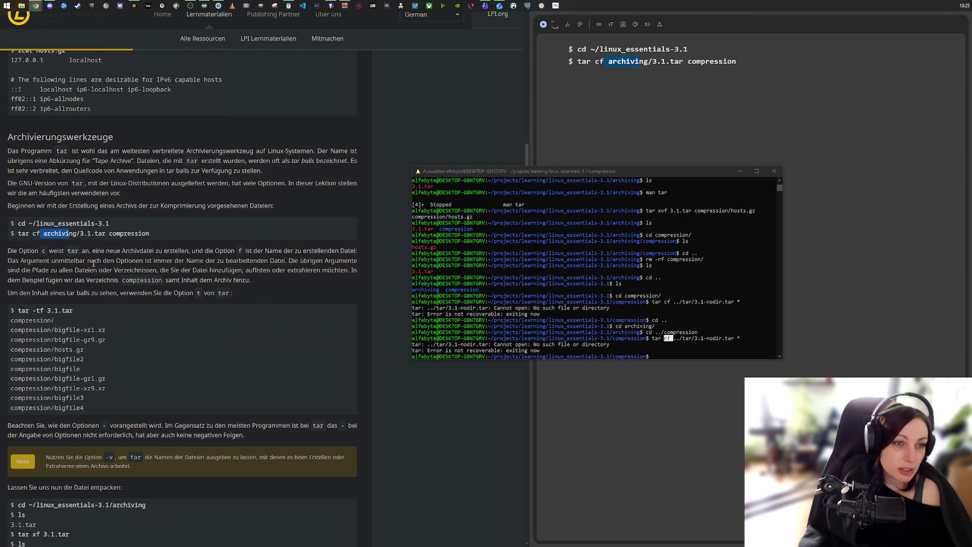
left_click(29, 233)
double_click(24, 234)
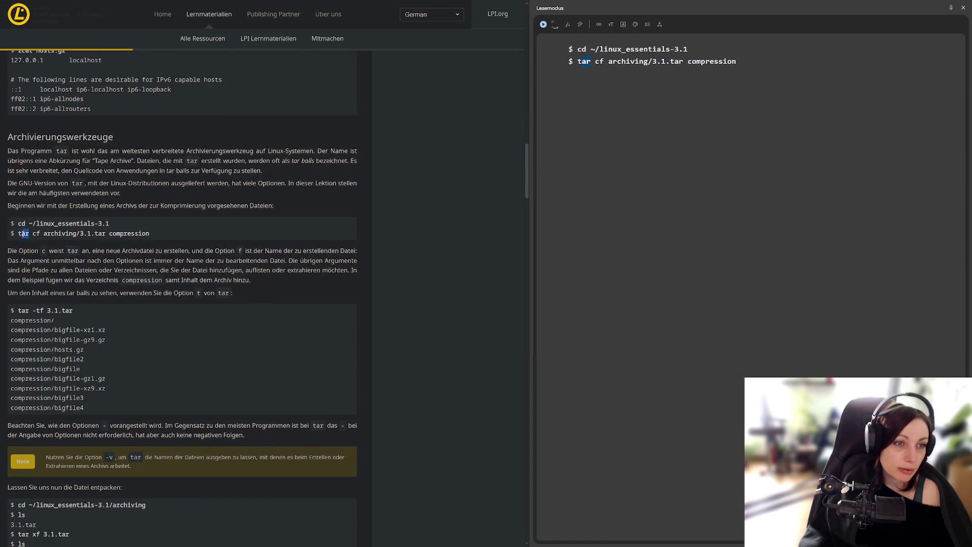
left_click(86, 269)
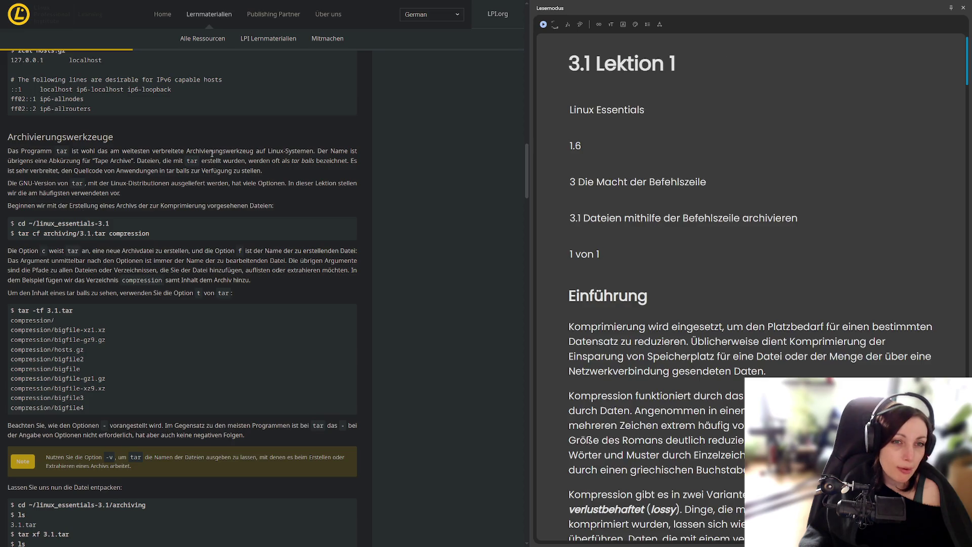